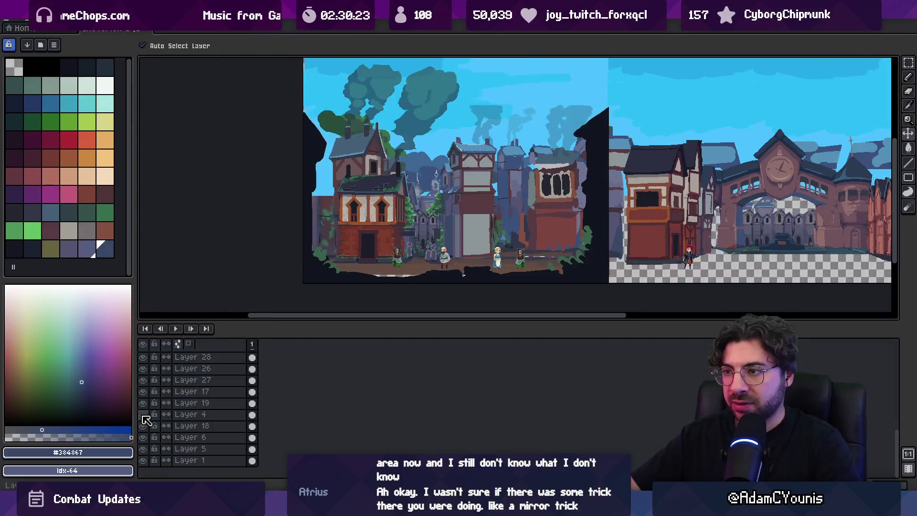
# Step: Group Layers 18 through 1 into a new group named Far Background
pyautogui.click(172, 430)
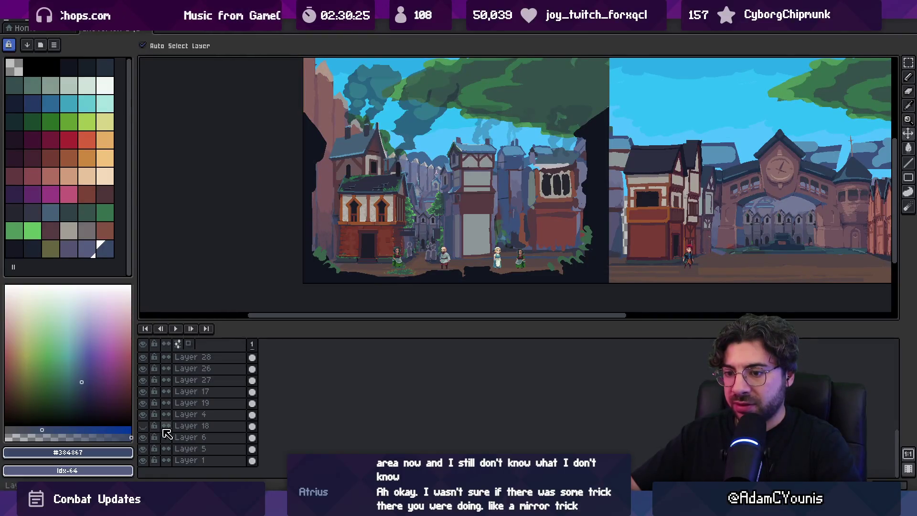
pyautogui.keyDown('shift'); pyautogui.click(191, 460); pyautogui.keyUp('shift')
pyautogui.rightClick(206, 437)
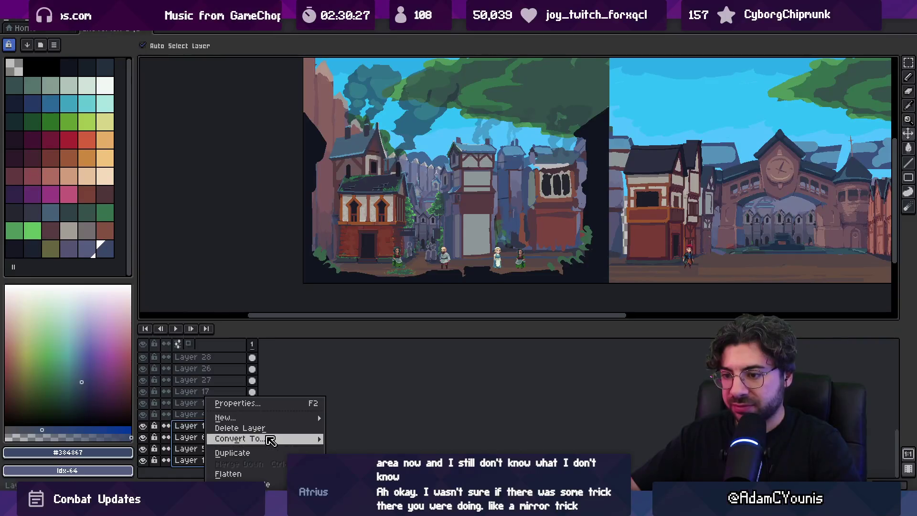
pyautogui.moveTo(287, 418)
pyautogui.click(347, 429)
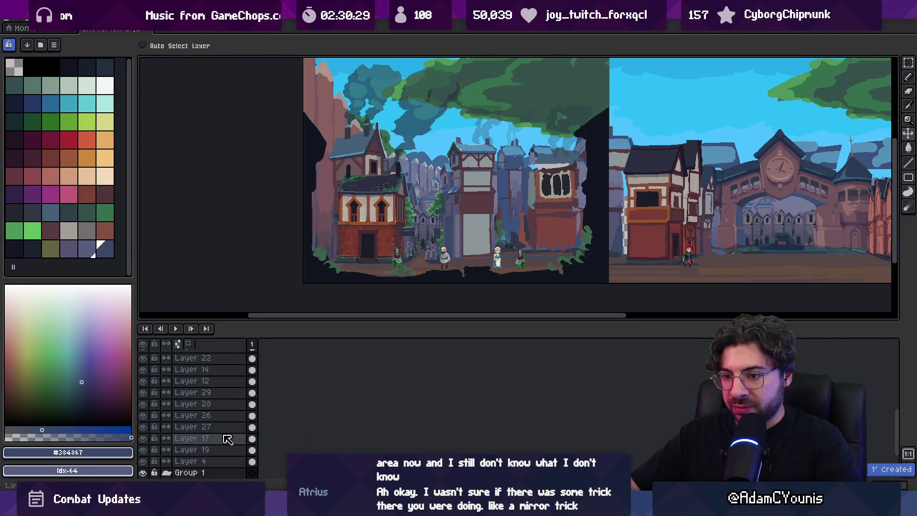
pyautogui.doubleClick(196, 416)
pyautogui.write('Far Backg')
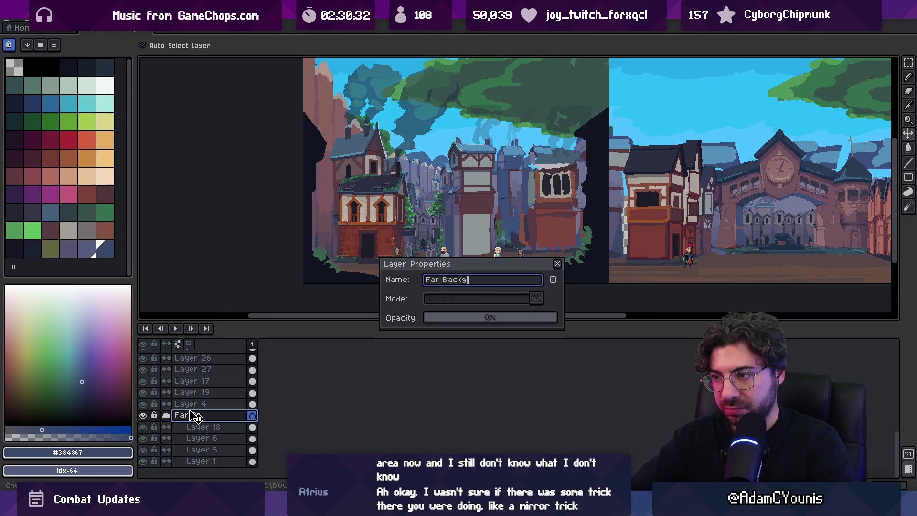
pyautogui.write('round')
pyautogui.press('Return')
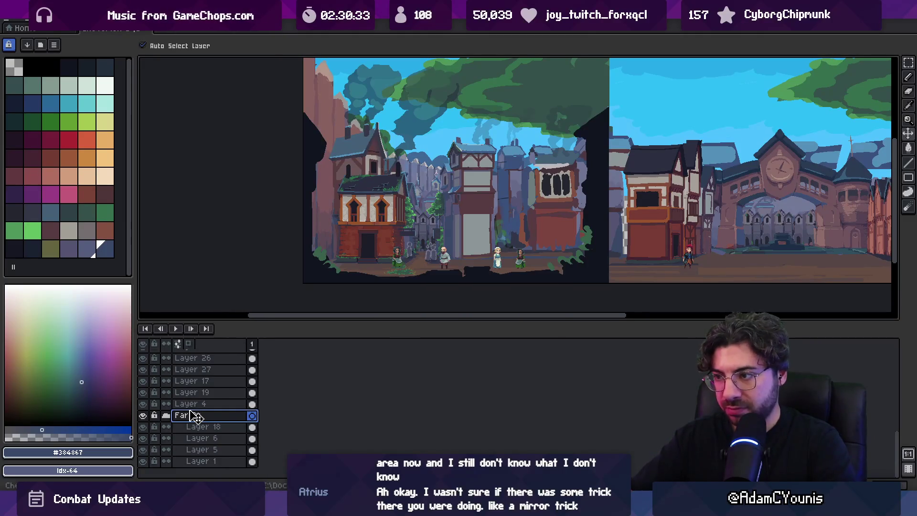
# Step: Collapse Far Background and toggle its visibility on and off to compare
pyautogui.click(166, 416)
pyautogui.click(143, 460)
pyautogui.click(144, 460)
pyautogui.click(144, 460)
pyautogui.click(143, 460)
pyautogui.click(144, 460)
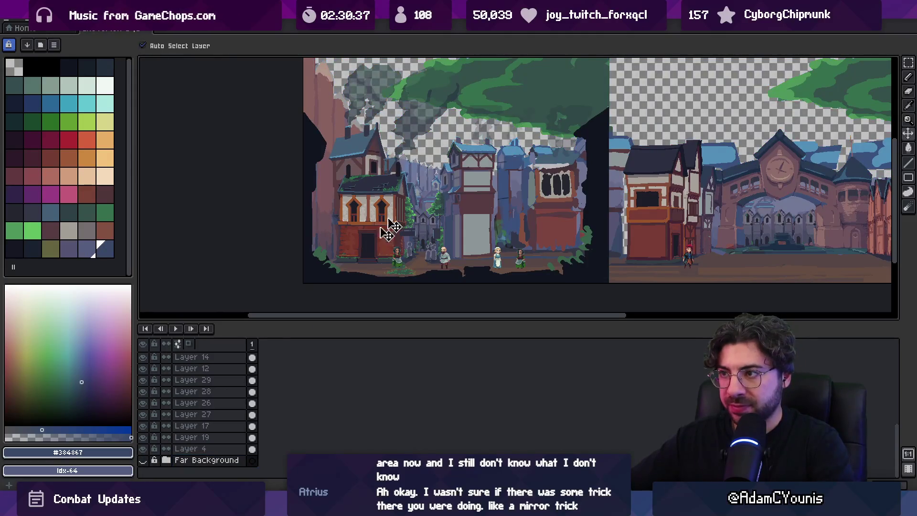
# Step: Move Layer 4 into the Far Background group and collapse the group
pyautogui.click(168, 460)
pyautogui.scroll(-2, 182, 444)
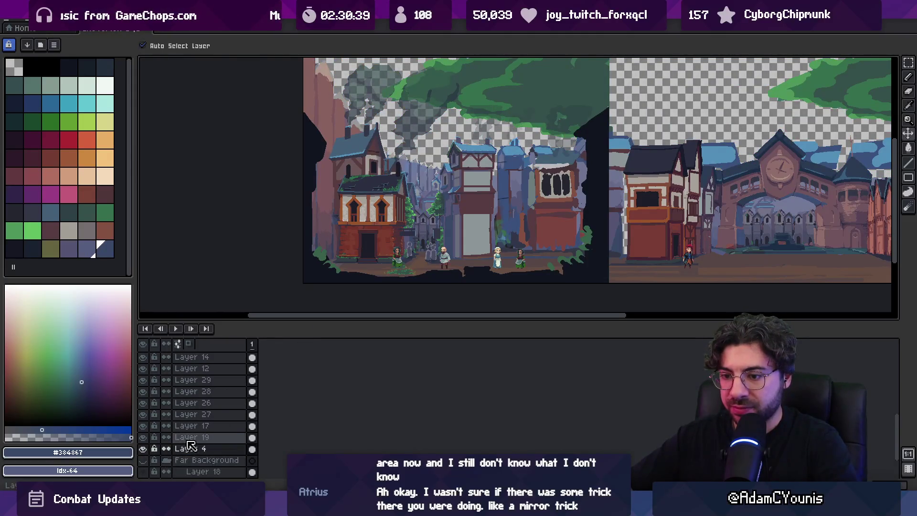
pyautogui.click(143, 414)
pyautogui.click(195, 404)
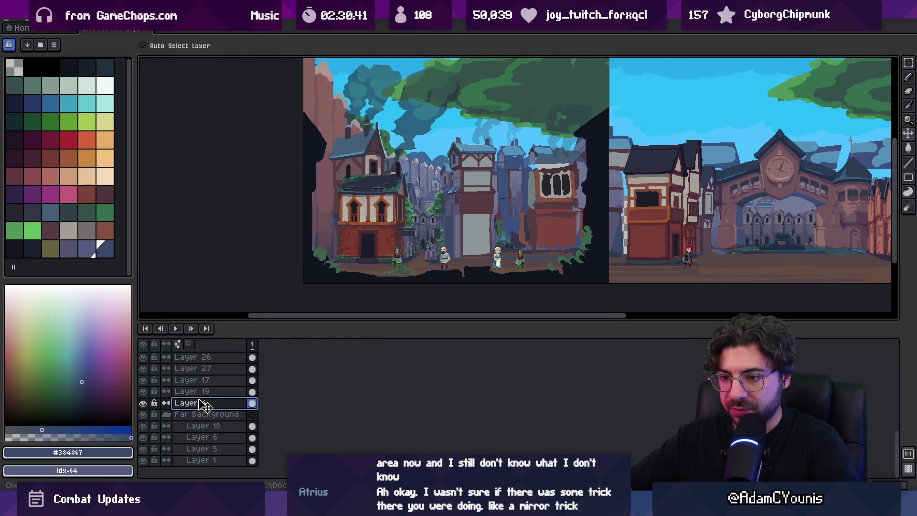
pyautogui.moveTo(208, 425); pyautogui.dragTo(205, 422)
pyautogui.click(166, 415)
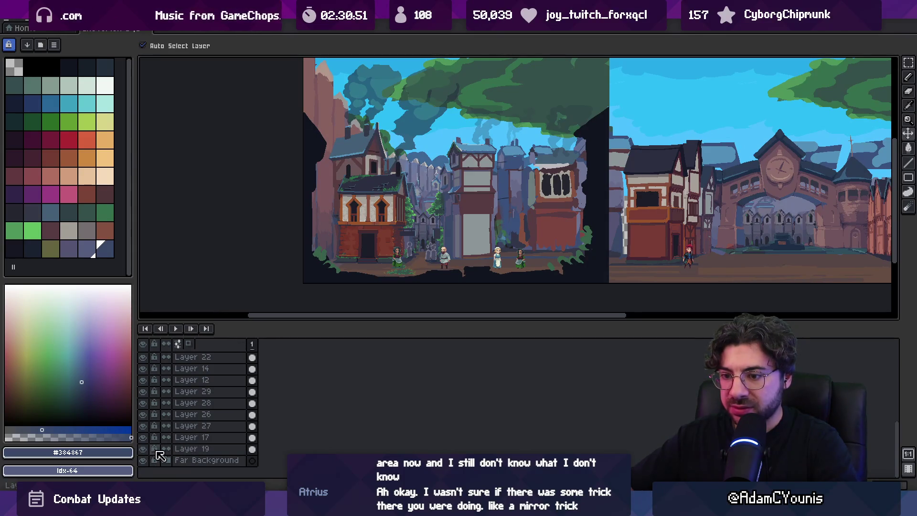
pyautogui.rightClick(185, 449)
# Step: Create a trial group named City Background and toggle its visibility to compare
pyautogui.moveTo(257, 420)
pyautogui.click(330, 427)
pyautogui.scroll(-1, 194, 473)
pyautogui.doubleClick(201, 438)
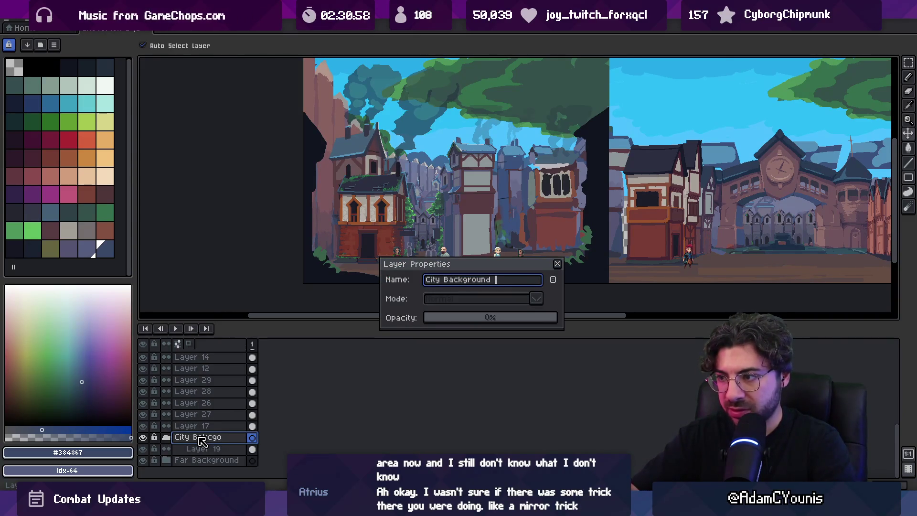
pyautogui.press('Return')
pyautogui.click(154, 448)
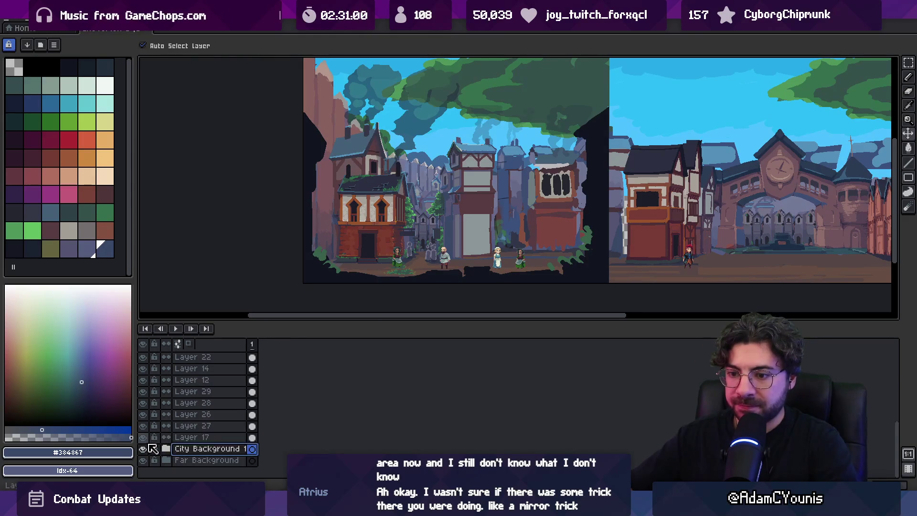
pyautogui.click(144, 447)
pyautogui.click(145, 447)
pyautogui.click(144, 447)
pyautogui.click(145, 447)
pyautogui.click(144, 447)
pyautogui.click(144, 448)
# Step: Wrap Layer 17 in another new group and give it a name
pyautogui.rightClick(203, 438)
pyautogui.moveTo(286, 418)
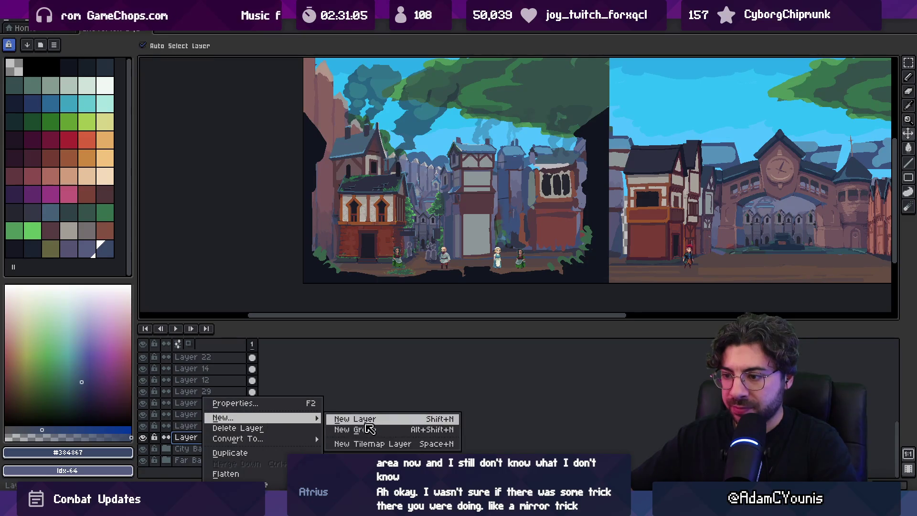
pyautogui.click(371, 429)
pyautogui.doubleClick(196, 473)
pyautogui.write('City B')
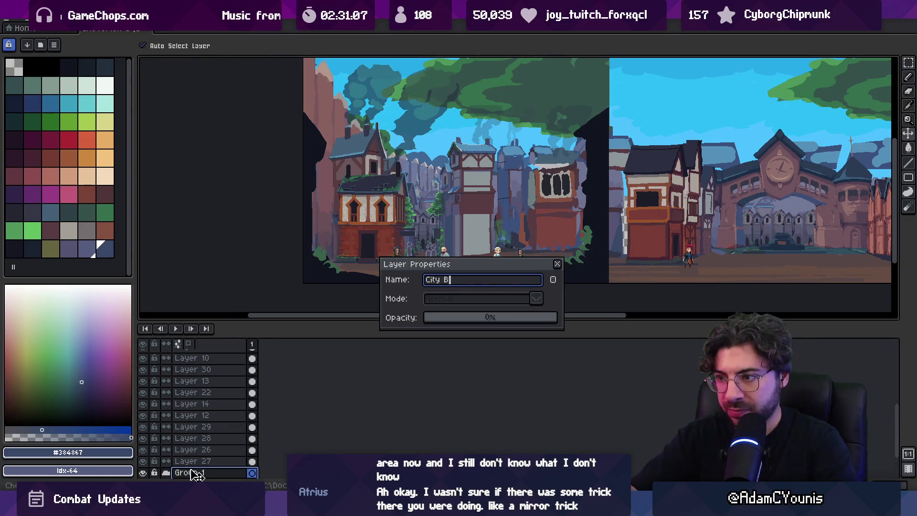
pyautogui.press('Return')
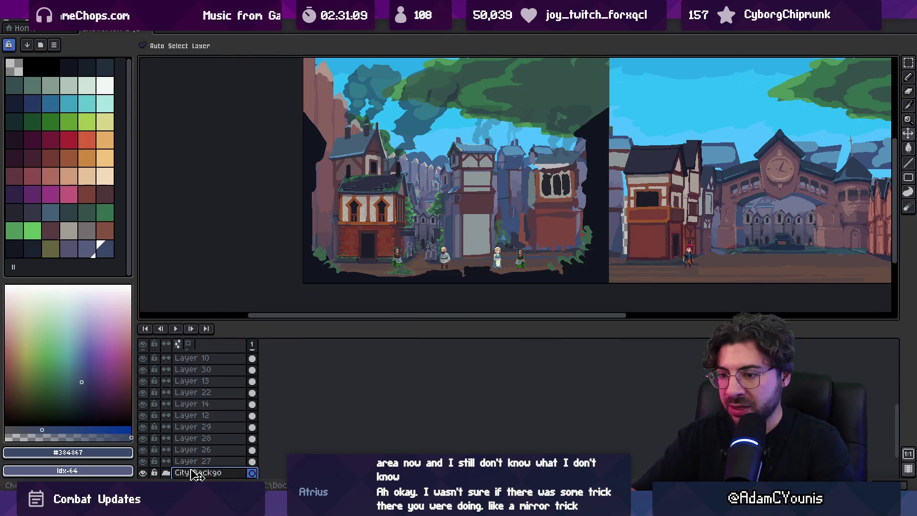
# Step: Move Layer 19 up out of its group and delete both unneeded groups
pyautogui.scroll(-2, 212, 430)
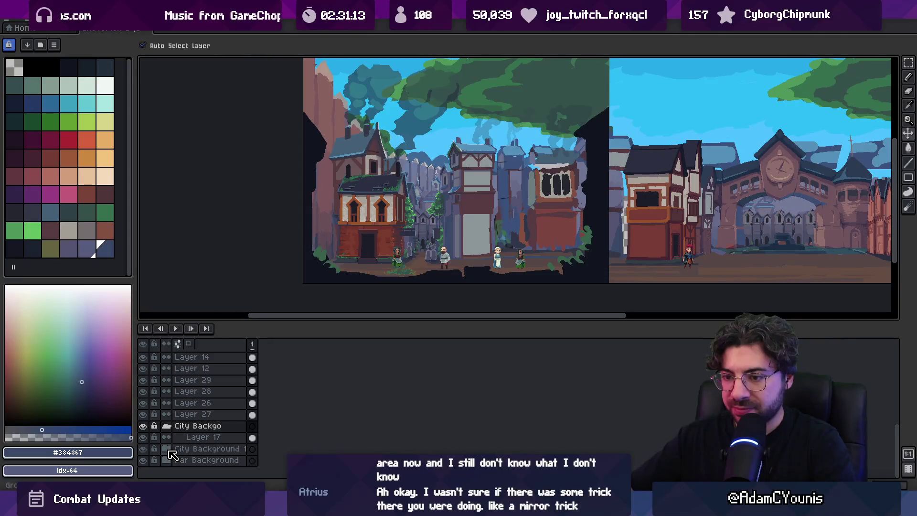
pyautogui.scroll(1, 173, 454)
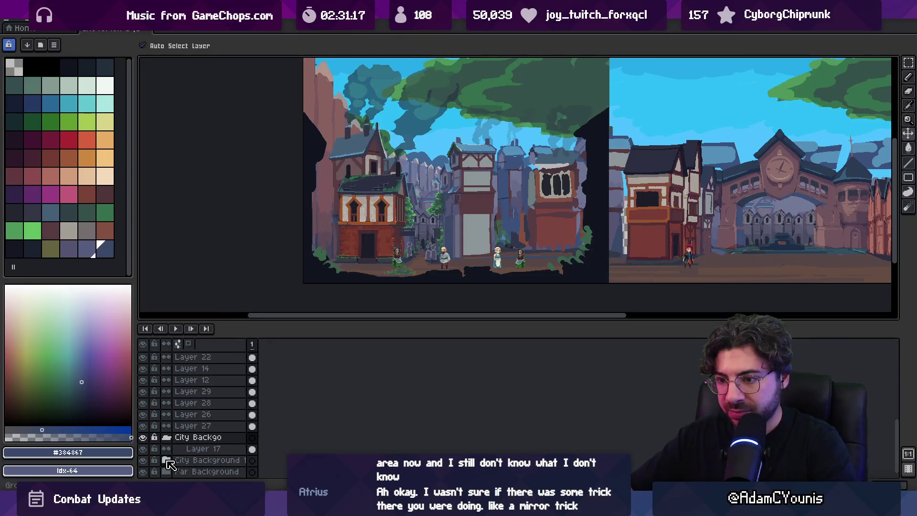
pyautogui.scroll(-2, 171, 465)
pyautogui.click(206, 449)
pyautogui.moveTo(205, 449); pyautogui.dragTo(205, 437)
pyautogui.click(209, 427)
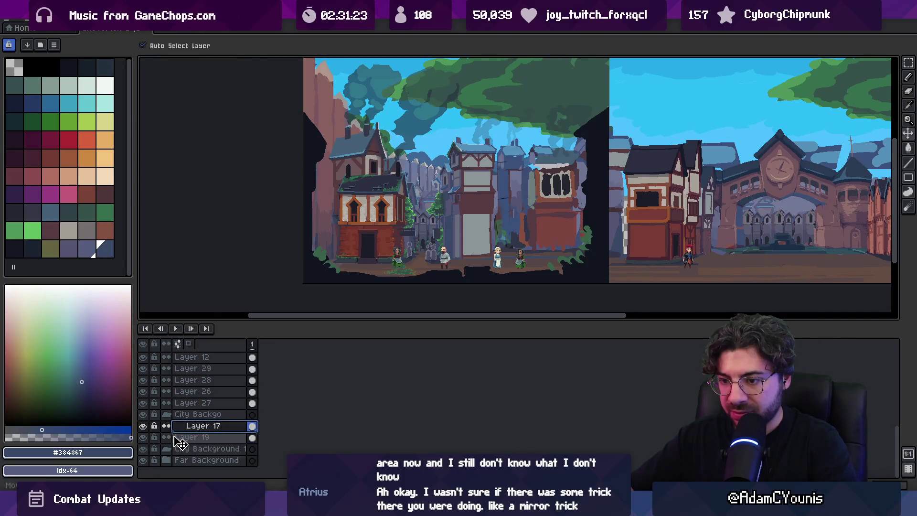
pyautogui.click(203, 416)
pyautogui.press('Delete')
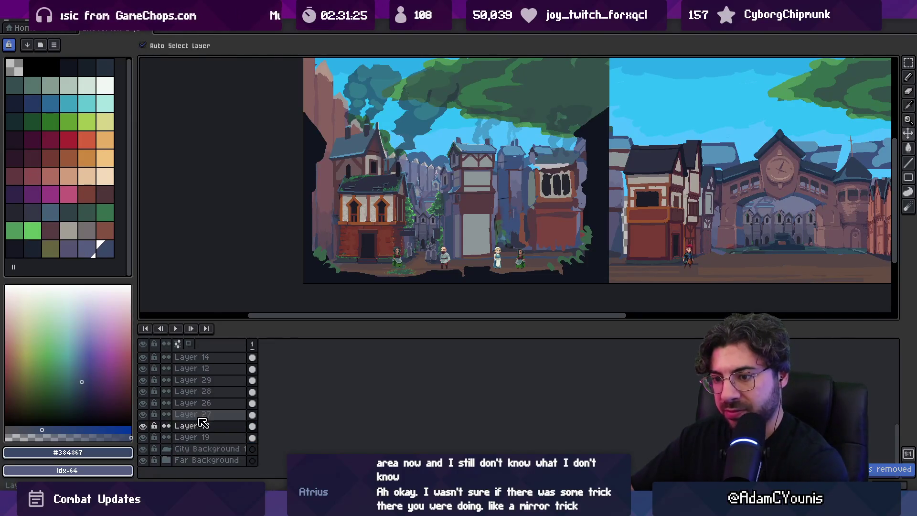
pyautogui.click(204, 449)
pyautogui.press('Delete')
# Step: Rename Layers 19, 17 and 27 to City Background 1, 2 and 3
pyautogui.doubleClick(203, 450)
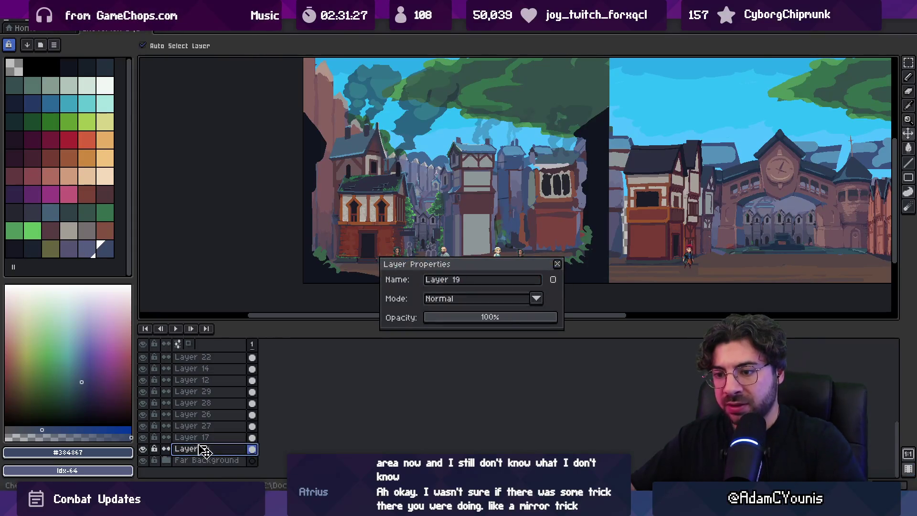
pyautogui.click(486, 282)
pyautogui.write('City Background')
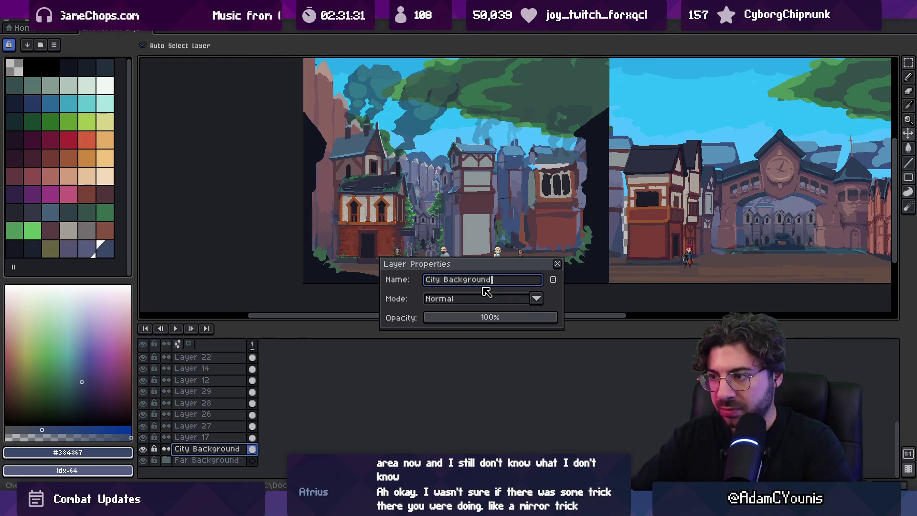
pyautogui.press('Return')
pyautogui.doubleClick(188, 438)
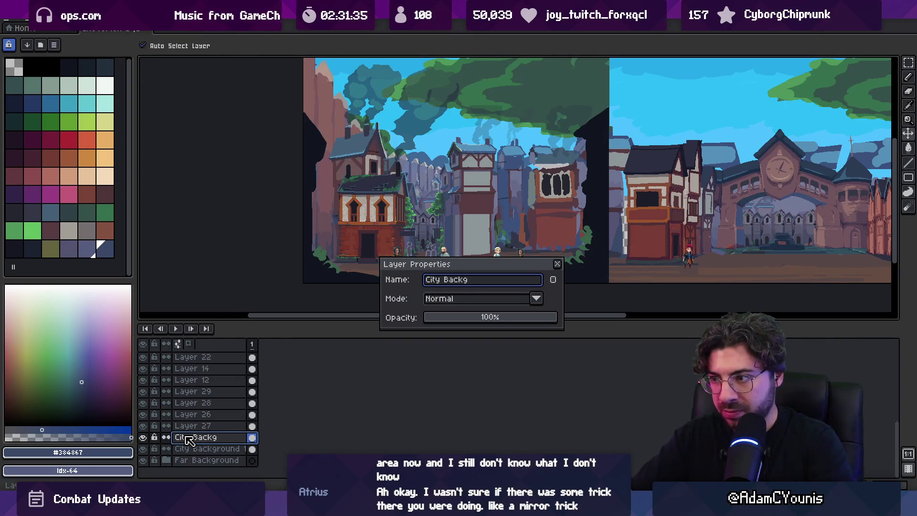
pyautogui.write('round 2')
pyautogui.press('Return')
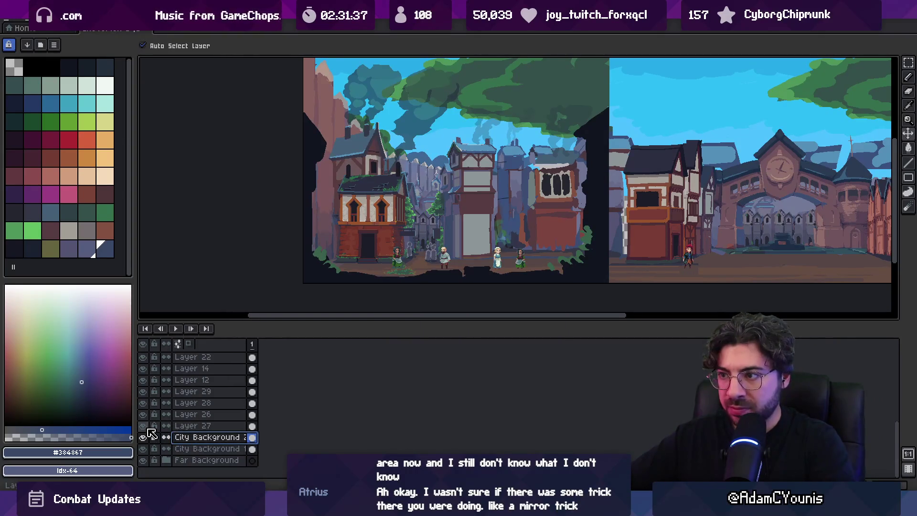
pyautogui.doubleClick(197, 426)
pyautogui.write('City Background 3')
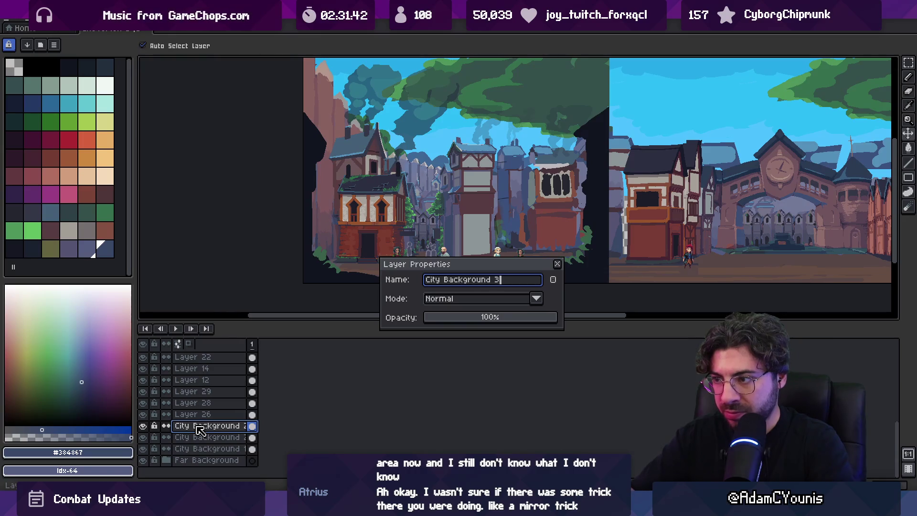
pyautogui.press('Return')
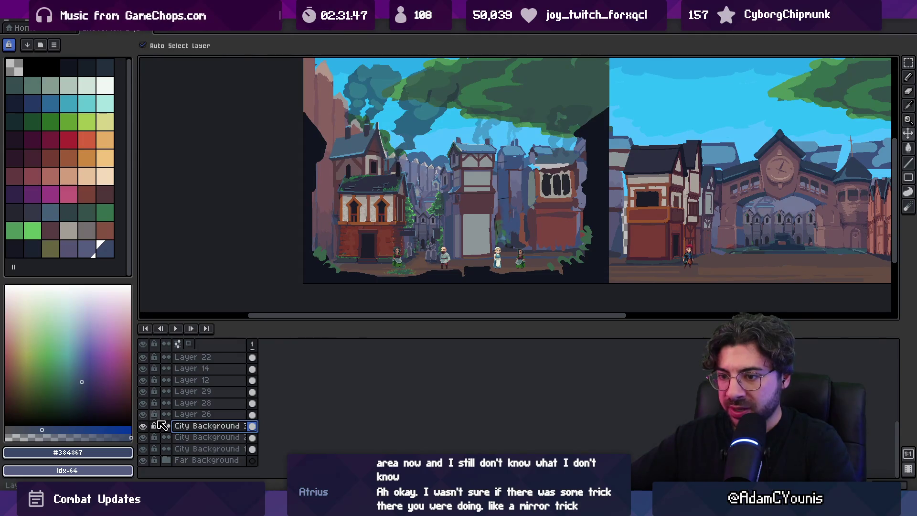
pyautogui.keyDown('shift'); pyautogui.click(191, 414); pyautogui.keyUp('shift')
# Step: Wrap Layer 26 and City Background 3 in a new group named City Background 3
pyautogui.rightClick(196, 414)
pyautogui.moveTo(258, 417)
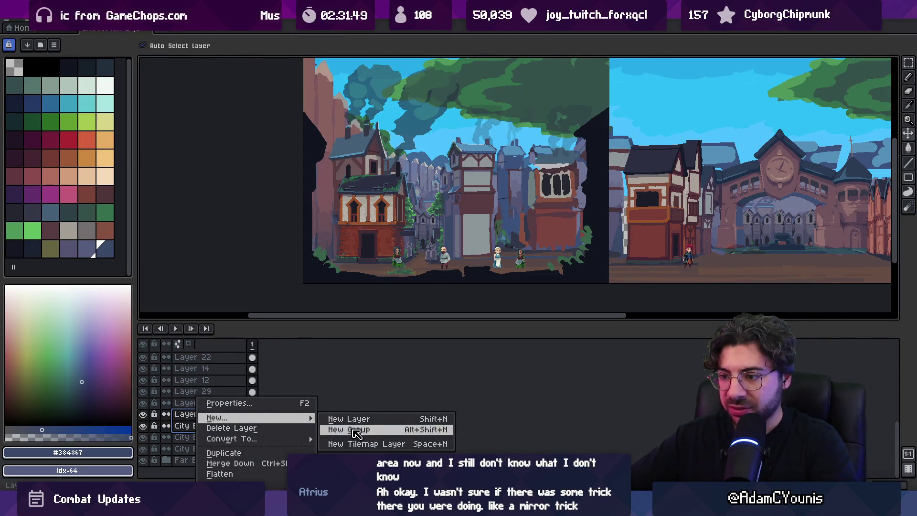
pyautogui.click(356, 430)
pyautogui.doubleClick(201, 416)
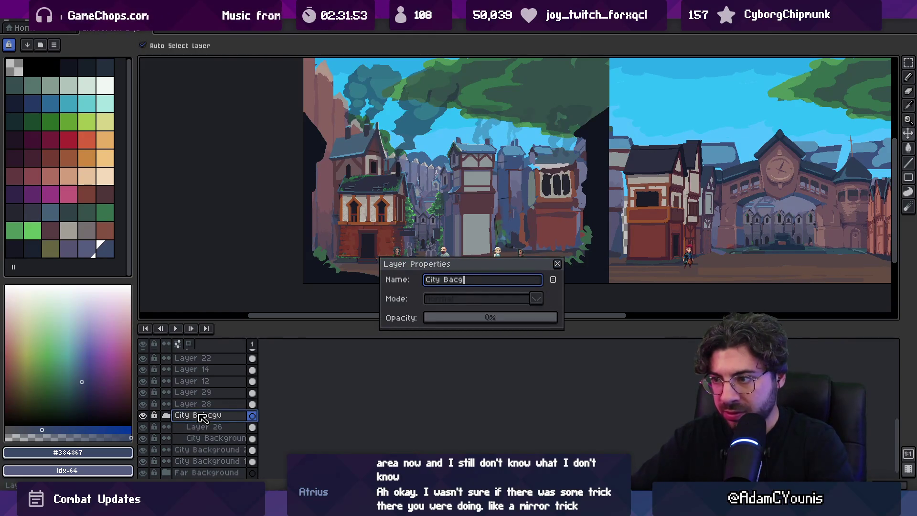
pyautogui.press('Return')
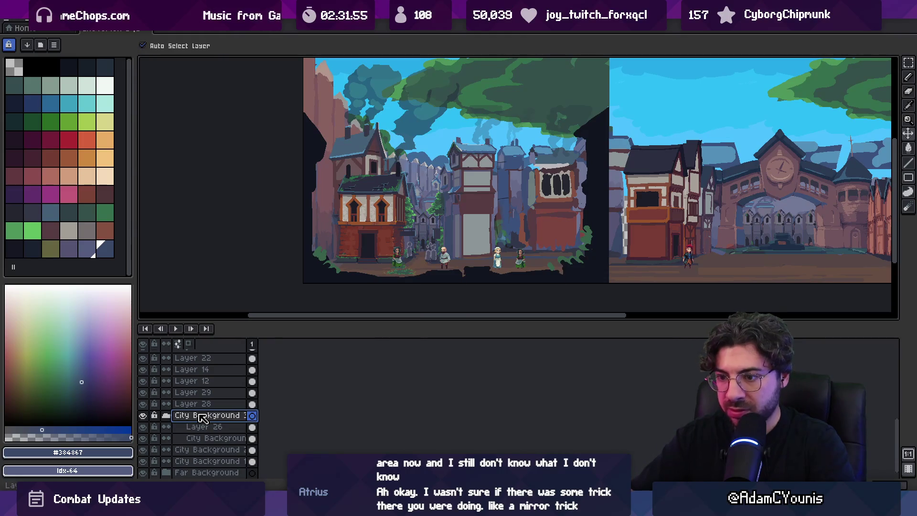
# Step: Make Layer 28 visible and move it into the City Background 3 group
pyautogui.click(165, 438)
pyautogui.click(165, 416)
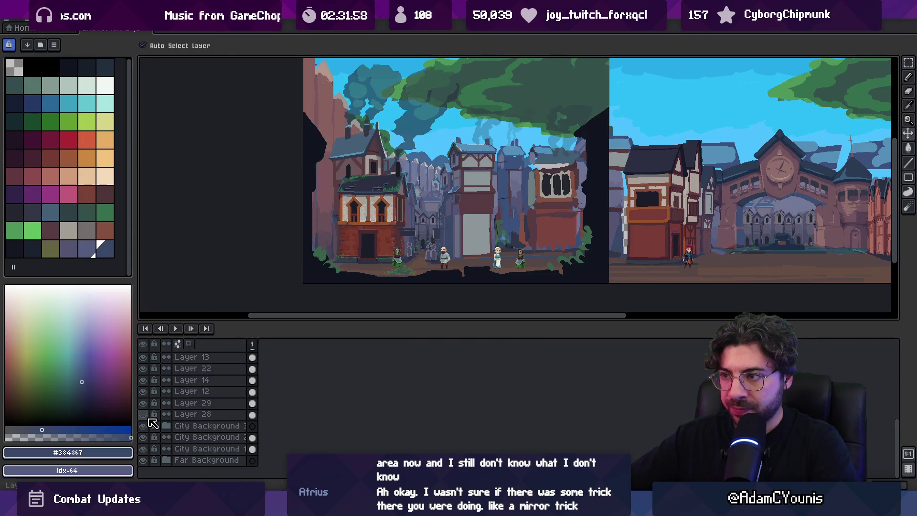
pyautogui.click(143, 414)
pyautogui.click(201, 414)
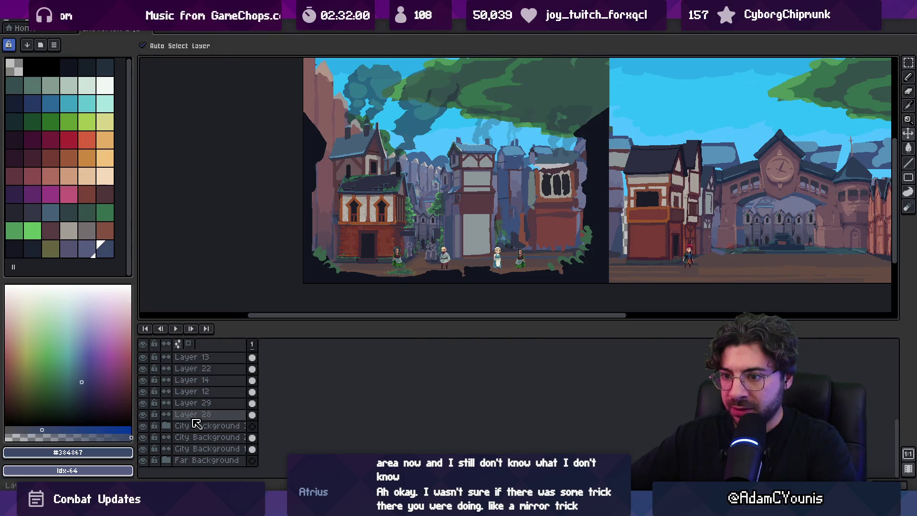
pyautogui.moveTo(212, 434)
pyautogui.mouseDown()
pyautogui.moveTo(191, 431)
pyautogui.moveTo(199, 444)
pyautogui.moveTo(199, 431)
pyautogui.mouseUp()
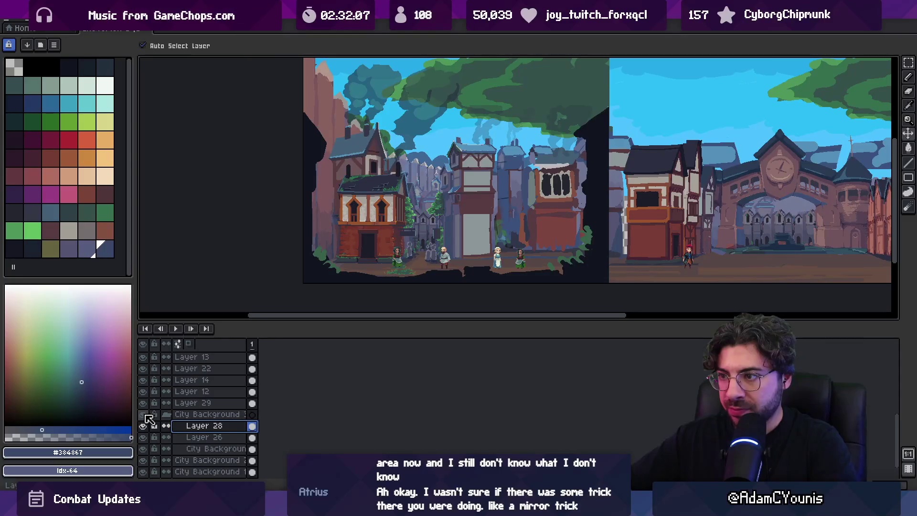
pyautogui.scroll(3, 406, 228)
# Step: Drag Layers 29 and 22 into the City Background 3 group
pyautogui.scroll(-2, 406, 228)
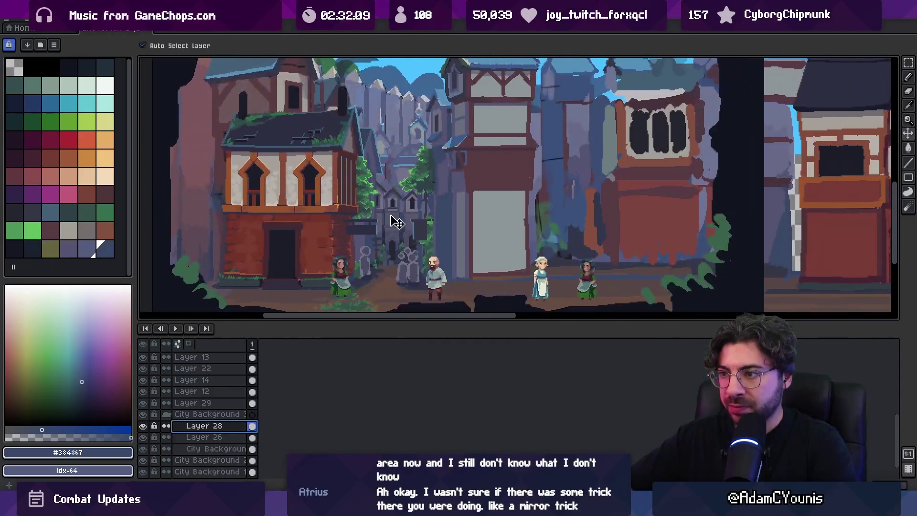
pyautogui.click(206, 405)
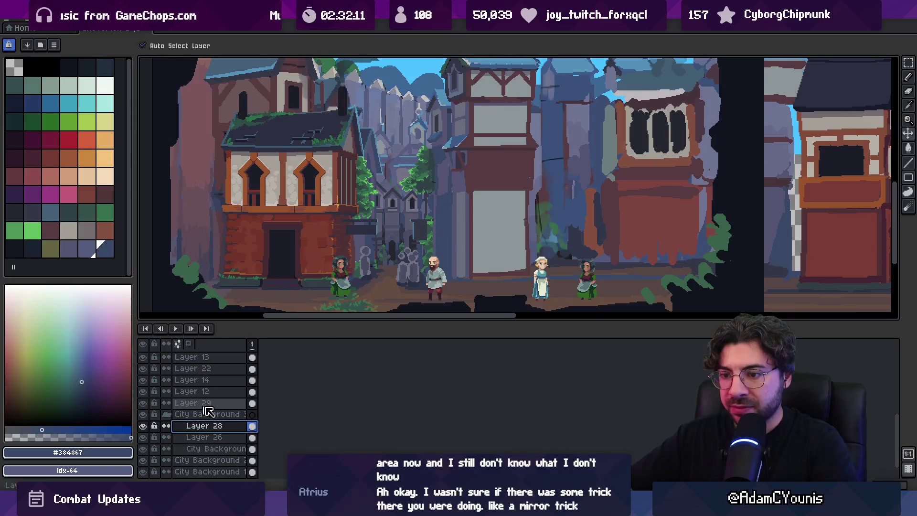
pyautogui.moveTo(208, 406); pyautogui.dragTo(210, 421)
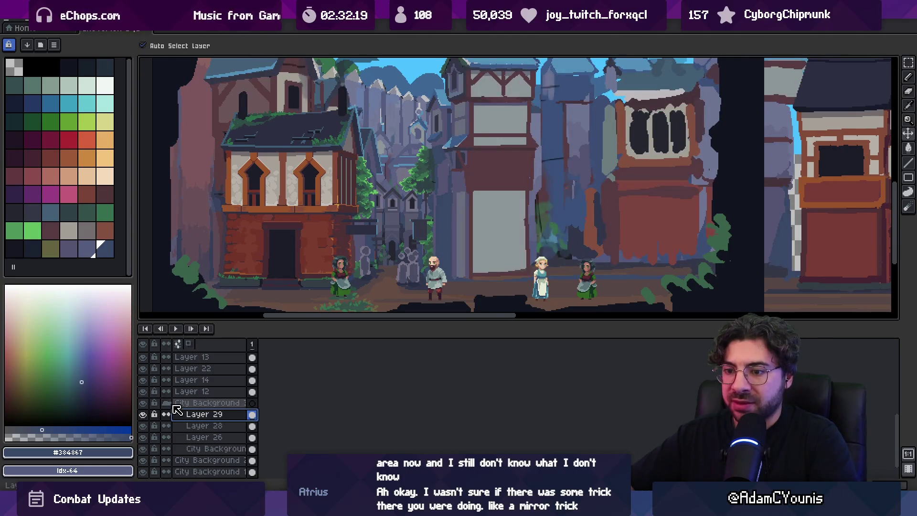
pyautogui.click(167, 403)
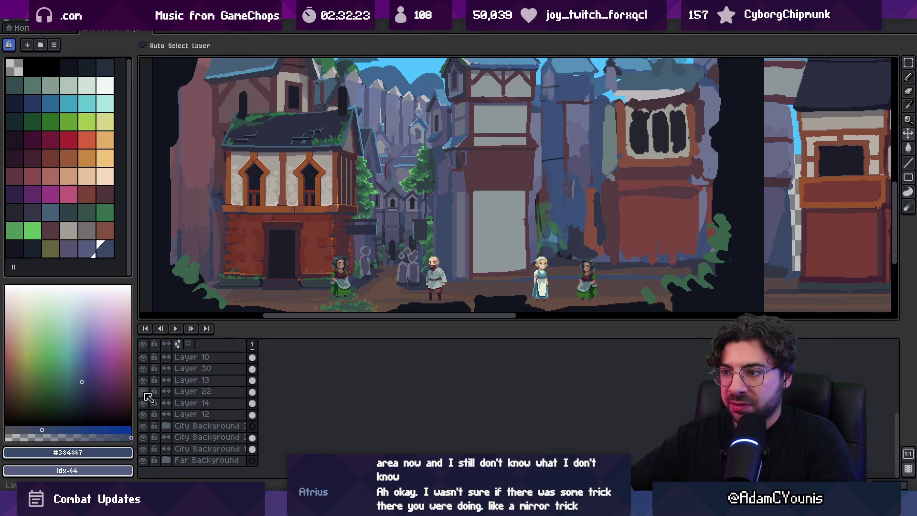
pyautogui.moveTo(189, 391); pyautogui.dragTo(204, 440)
pyautogui.moveTo(204, 474); pyautogui.dragTo(202, 425)
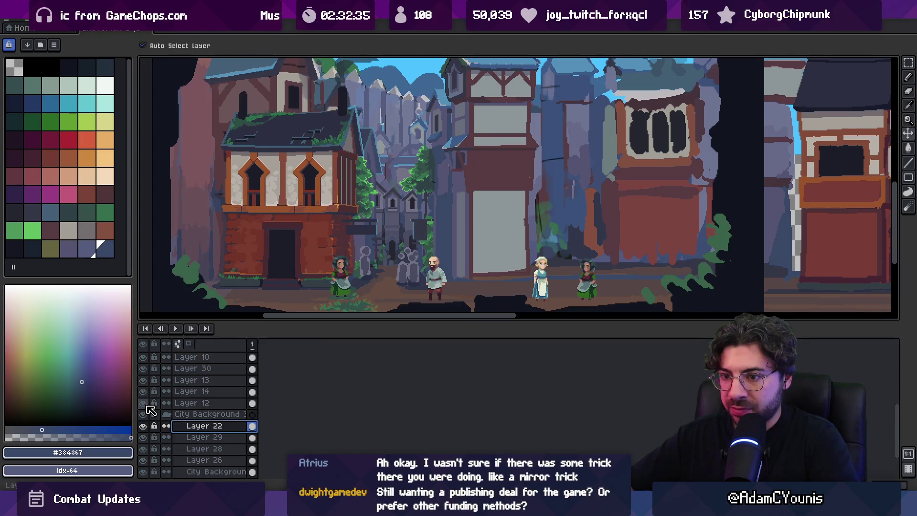
pyautogui.moveTo(191, 407); pyautogui.dragTo(191, 392)
pyautogui.rightClick(191, 396)
# Step: Group Layers 14 and 12 as City Midground 1 and check its buildings' visibility
pyautogui.moveTo(249, 416)
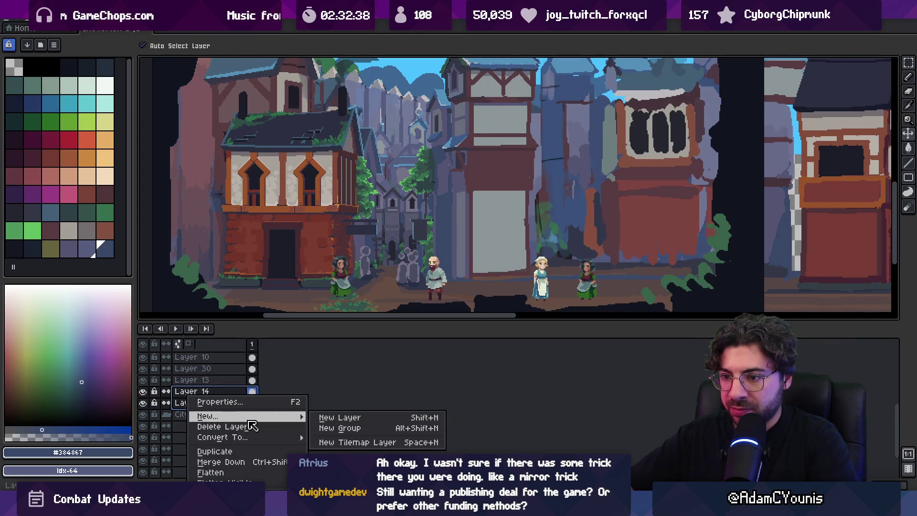
pyautogui.click(358, 429)
pyautogui.doubleClick(223, 437)
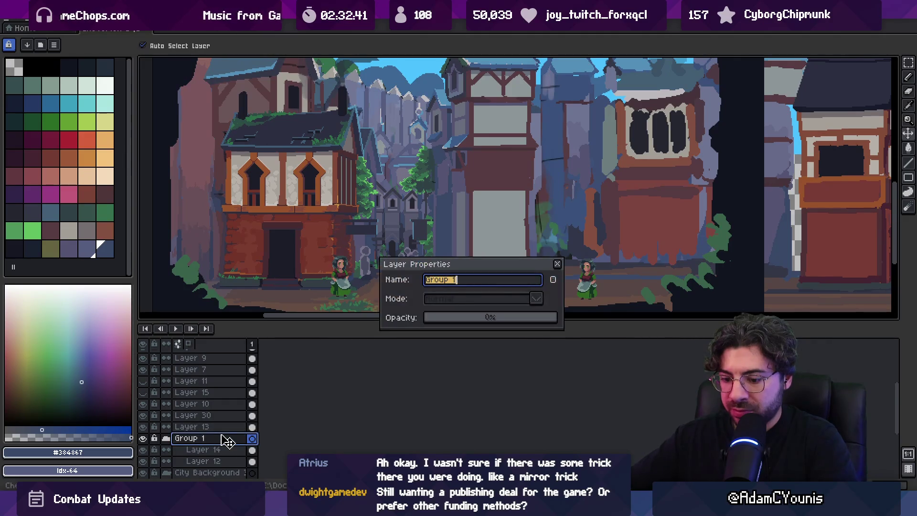
pyautogui.write('City Midg')
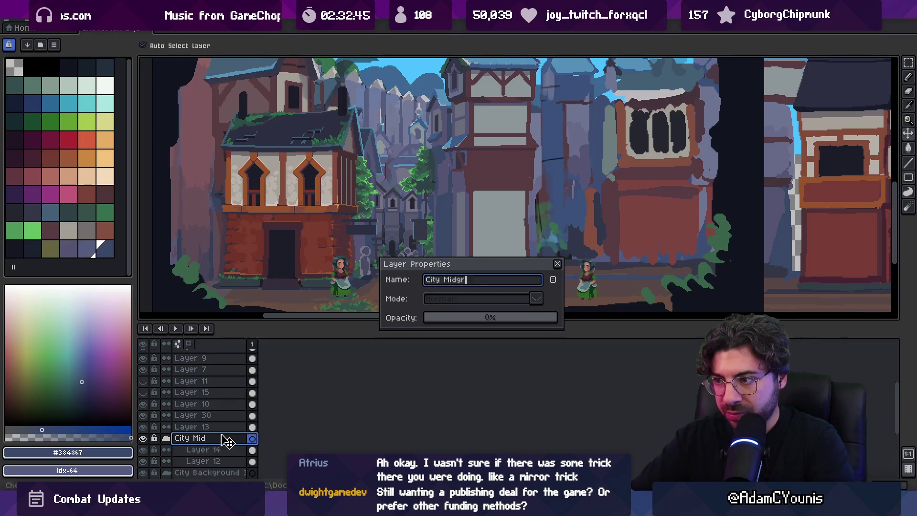
pyautogui.press('Return')
pyautogui.click(166, 438)
pyautogui.click(143, 439)
pyautogui.click(143, 439)
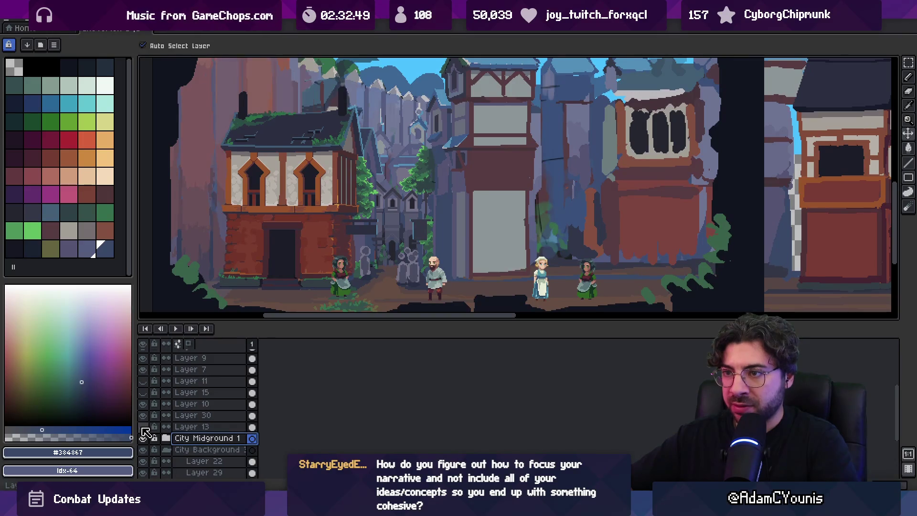
# Step: Move Layer 13 into City Midground 1 and compare the buildings on and off
pyautogui.click(193, 427)
pyautogui.click(166, 438)
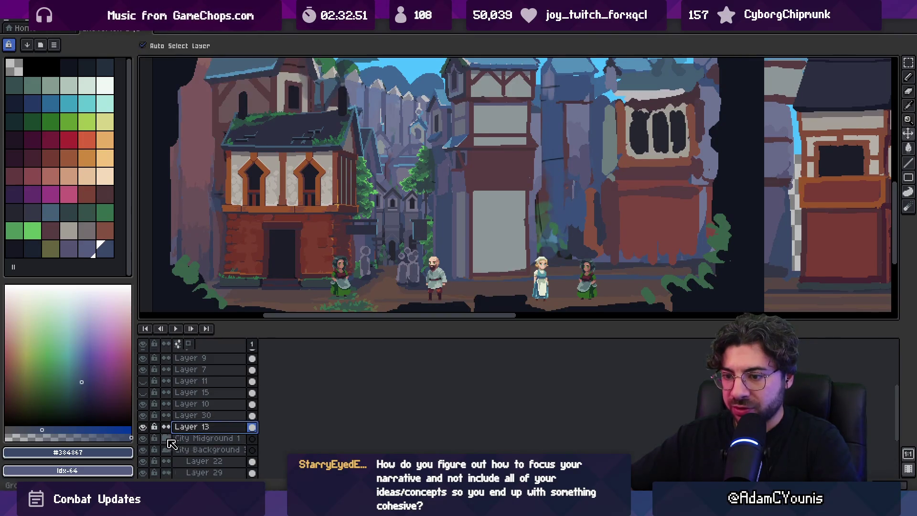
pyautogui.moveTo(209, 450); pyautogui.dragTo(207, 448)
pyautogui.click(166, 426)
pyautogui.click(143, 427)
pyautogui.click(143, 426)
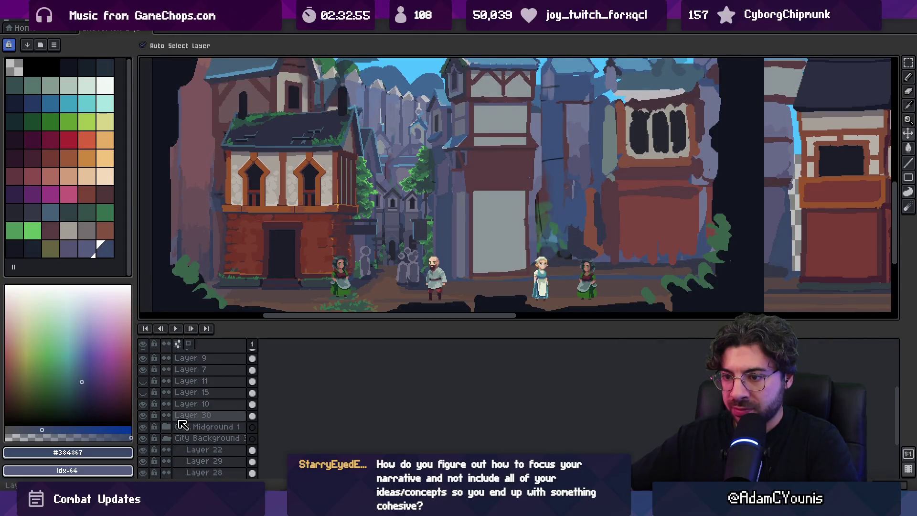
pyautogui.click(143, 404)
pyautogui.click(143, 404)
pyautogui.click(206, 319)
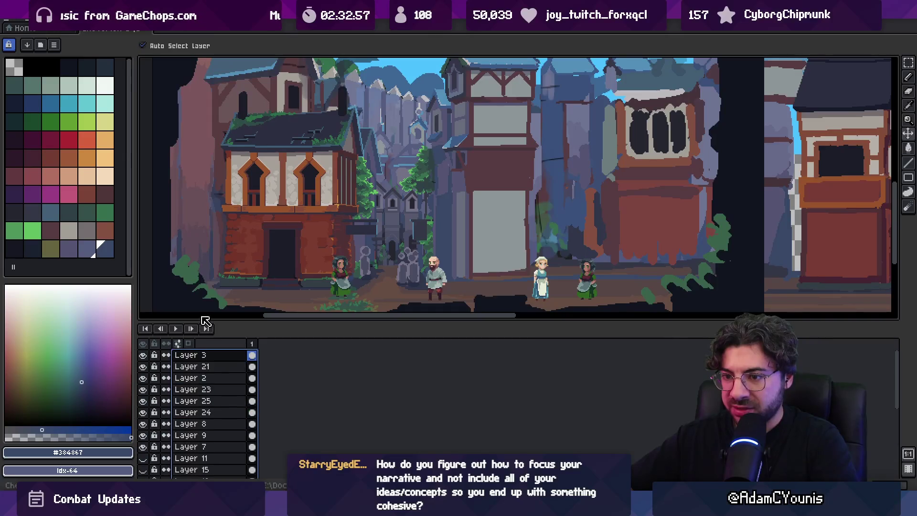
# Step: Show the detailed buildings on Layers 15 and 11, comparing building layers on and off
pyautogui.scroll(-5, 206, 361)
pyautogui.click(204, 369)
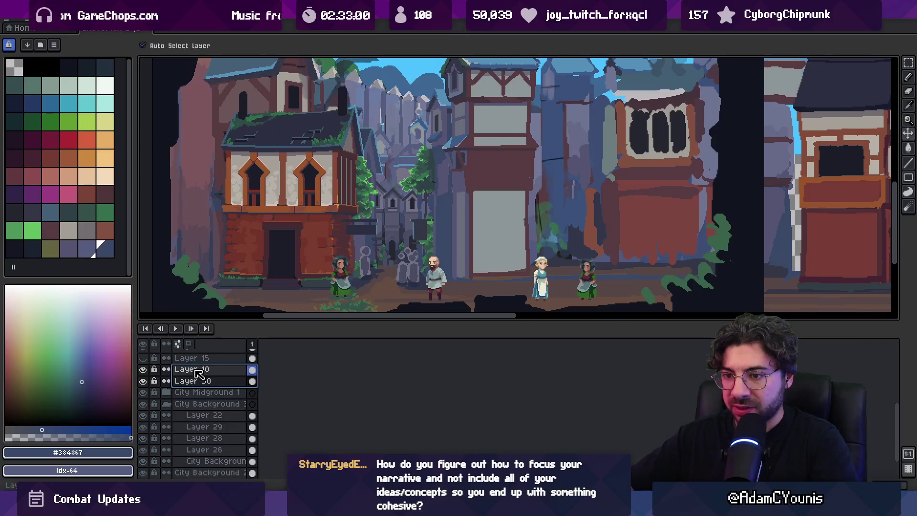
pyautogui.doubleClick(143, 370)
pyautogui.click(143, 369)
pyautogui.click(143, 359)
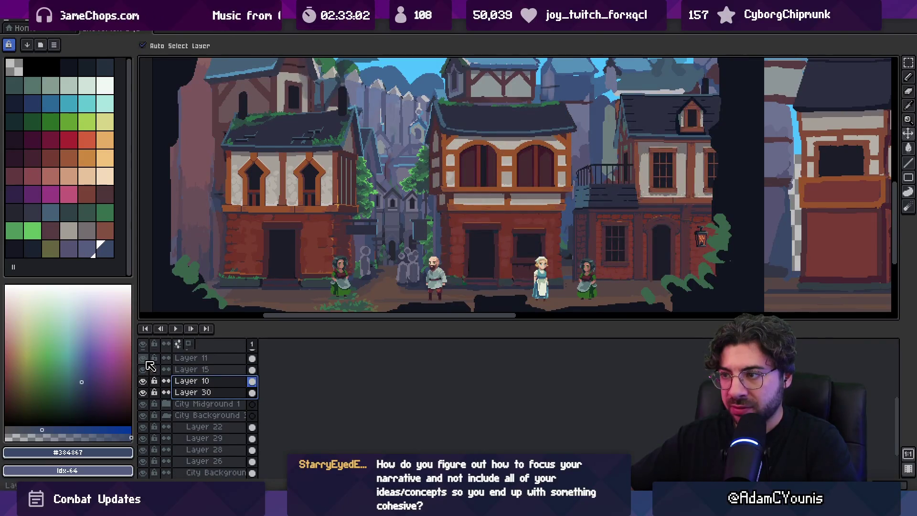
pyautogui.scroll(2, 153, 382)
pyautogui.click(143, 381)
pyautogui.click(143, 381)
pyautogui.click(143, 392)
pyautogui.click(143, 392)
pyautogui.click(143, 404)
pyautogui.click(143, 404)
pyautogui.click(144, 415)
pyautogui.click(144, 415)
# Step: Group Layers 11, 15, 10 and 30 into a new group named Midground 2
pyautogui.moveTo(201, 415); pyautogui.dragTo(204, 381)
pyautogui.rightClick(201, 382)
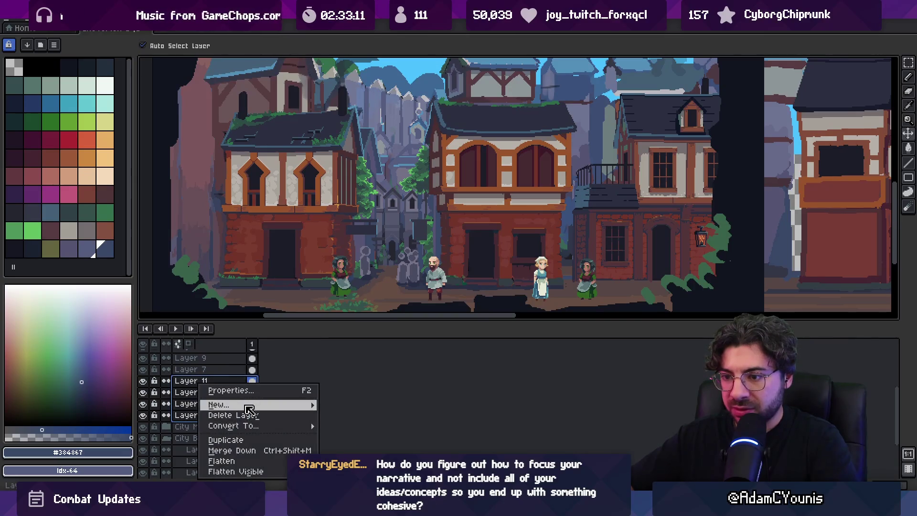
pyautogui.moveTo(248, 410)
pyautogui.click(372, 418)
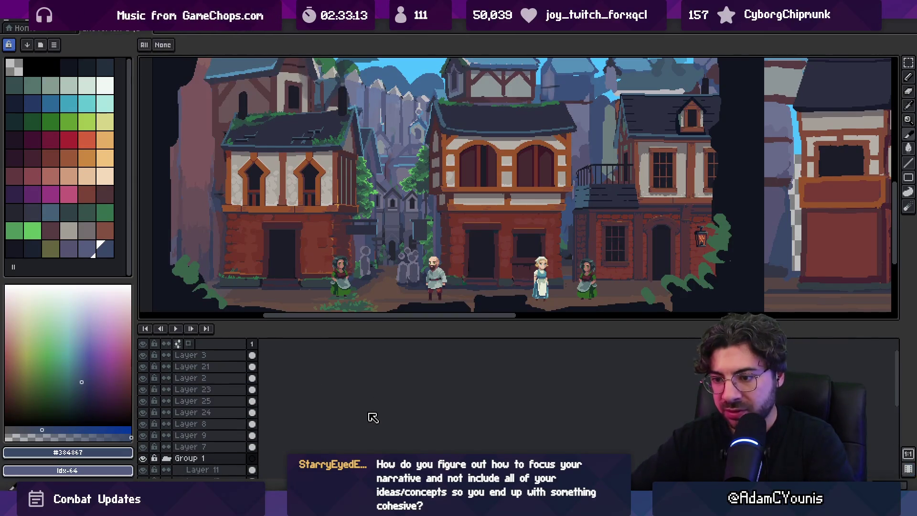
pyautogui.scroll(-4, 195, 420)
pyautogui.doubleClick(190, 378)
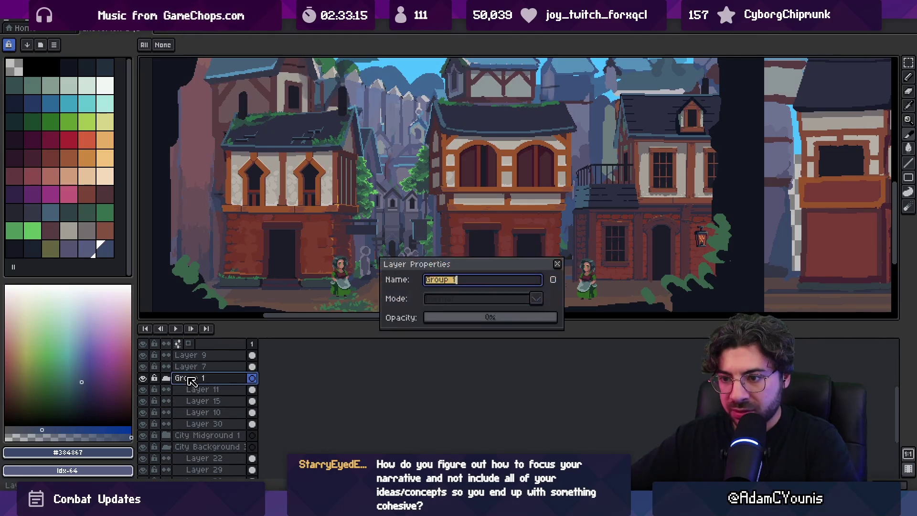
pyautogui.write('Ci')
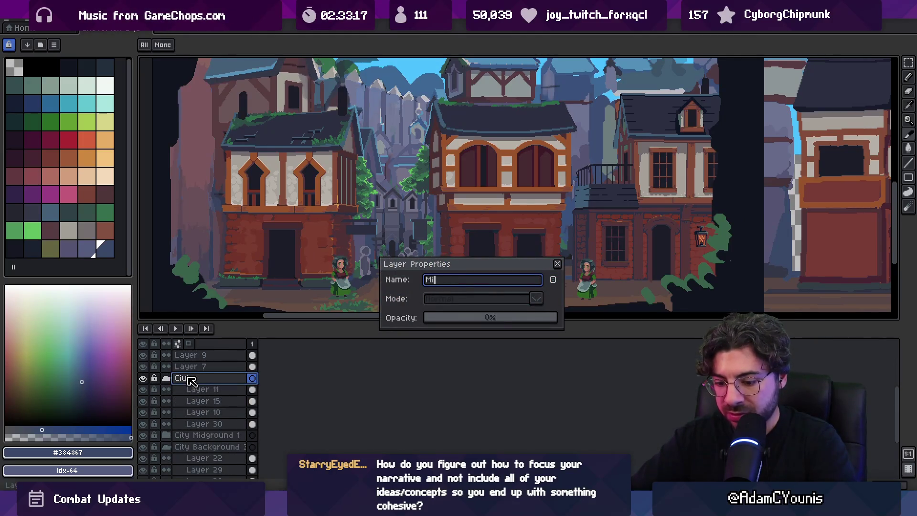
pyautogui.write('dground 2')
pyautogui.press('Return')
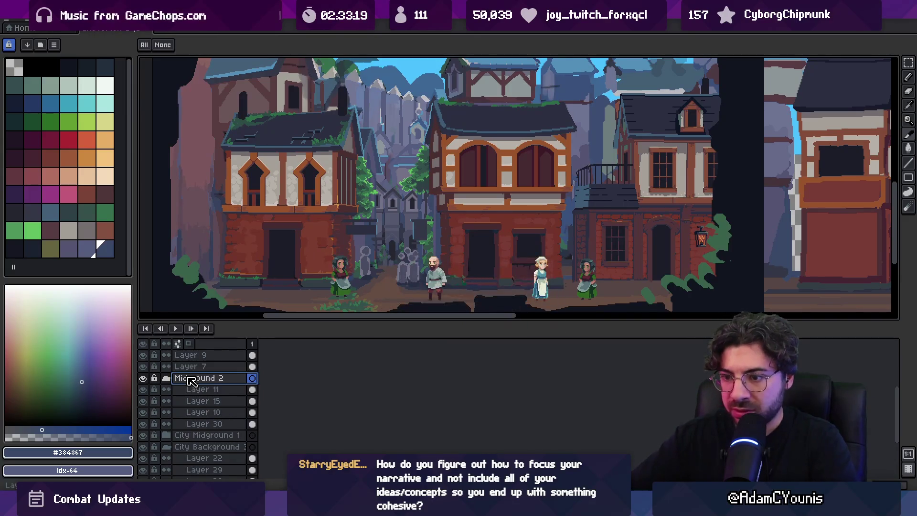
# Step: Rename City Midground 1 to Midground 1 and collapse Midground 2
pyautogui.doubleClick(191, 437)
pyautogui.write('Mid')
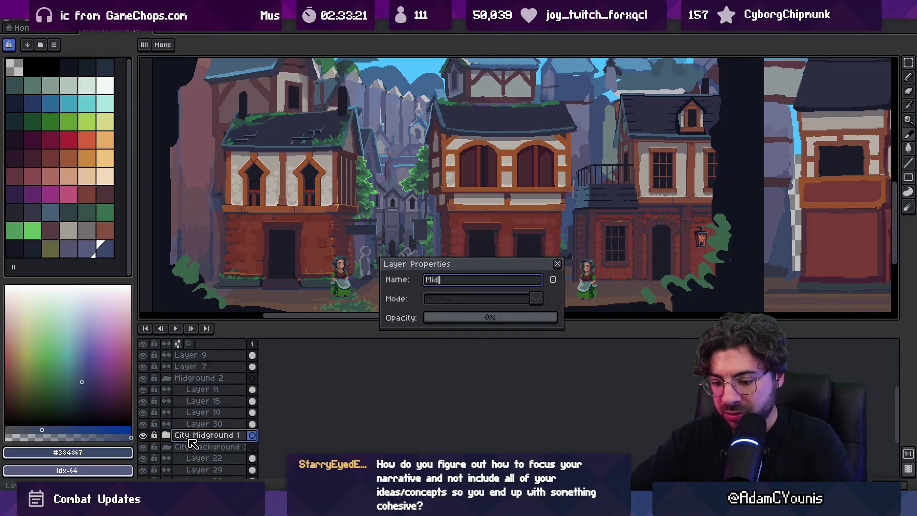
pyautogui.write('1')
pyautogui.press('Return')
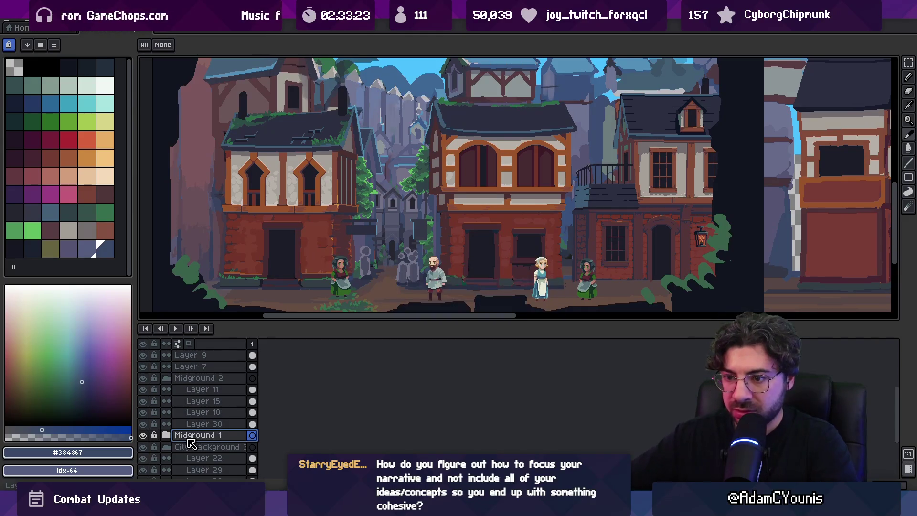
pyautogui.click(166, 378)
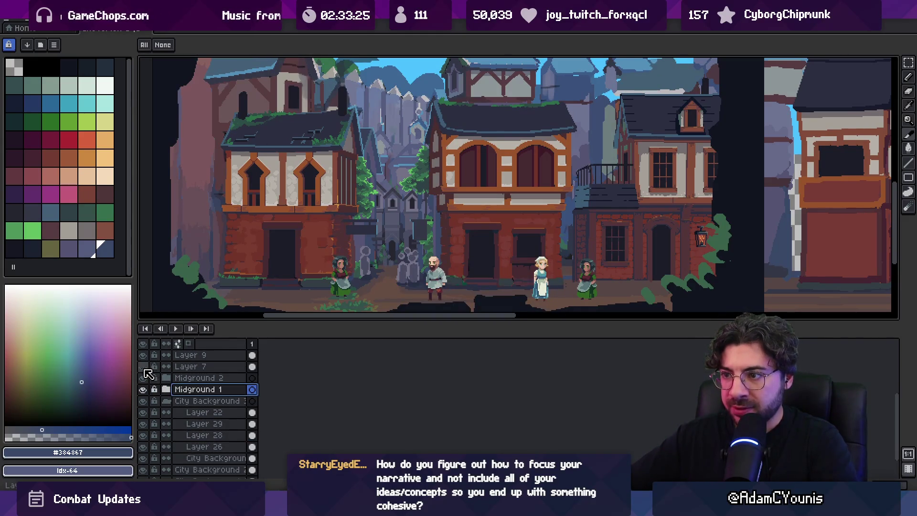
# Step: Move Layer 7 into City Background 3 above Layer 22
pyautogui.moveTo(554, 166); pyautogui.dragTo(533, 283)
pyautogui.keyDown('ctrl'); pyautogui.click(633, 167); pyautogui.keyUp('ctrl')
pyautogui.scroll(1, 165, 381)
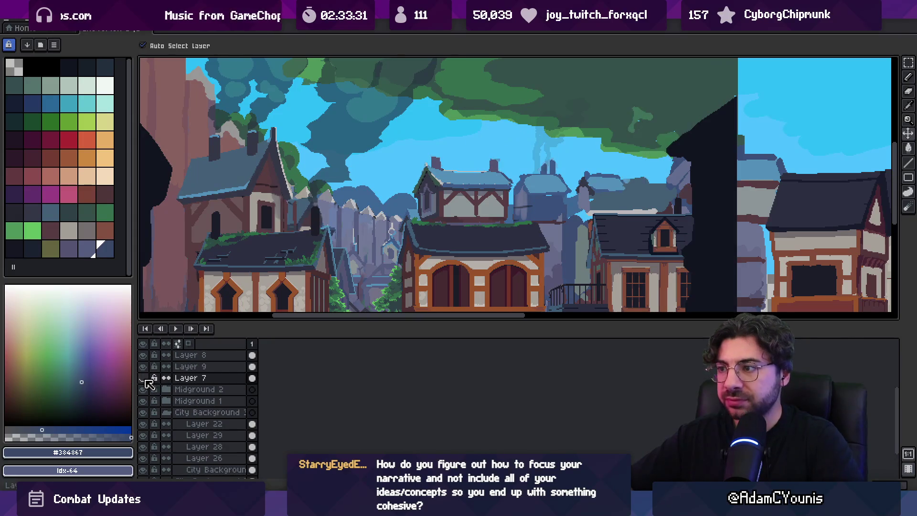
pyautogui.click(185, 380)
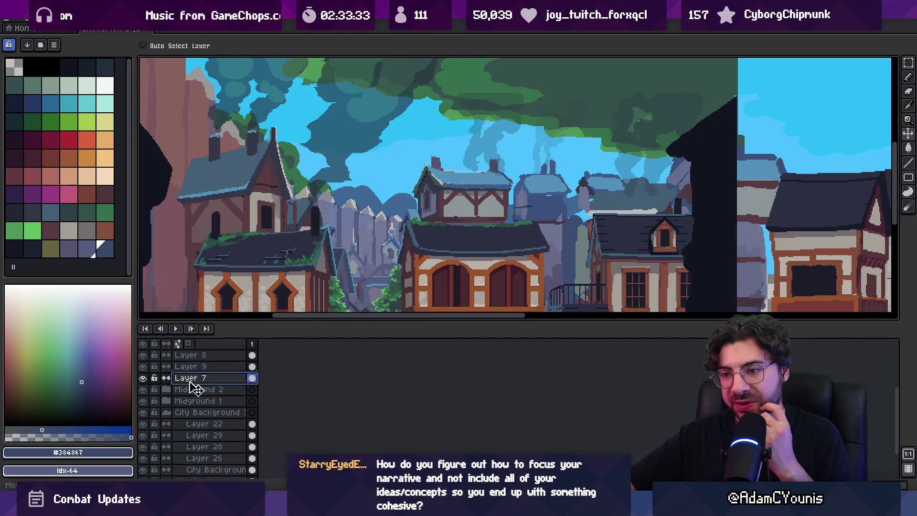
pyautogui.moveTo(201, 425); pyautogui.dragTo(196, 424)
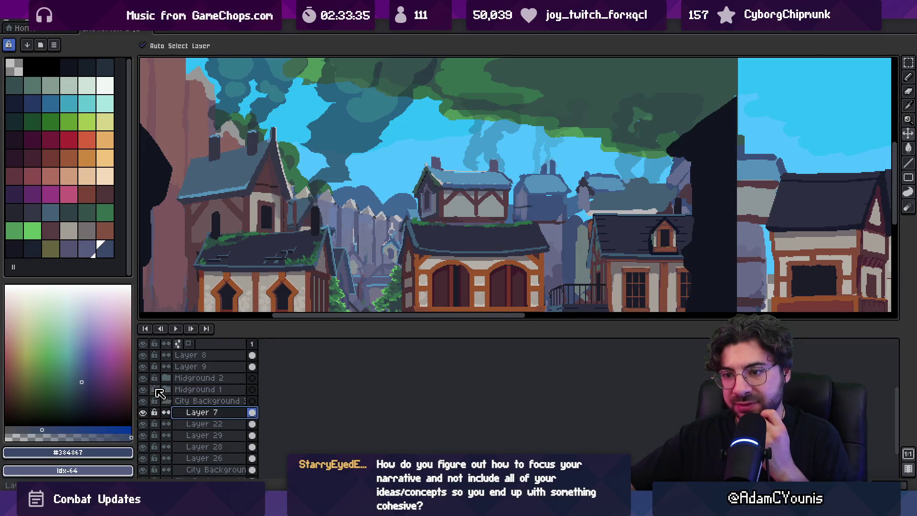
# Step: Move Layer 9 down between City Background 2 and City Background 1
pyautogui.scroll(1, 162, 390)
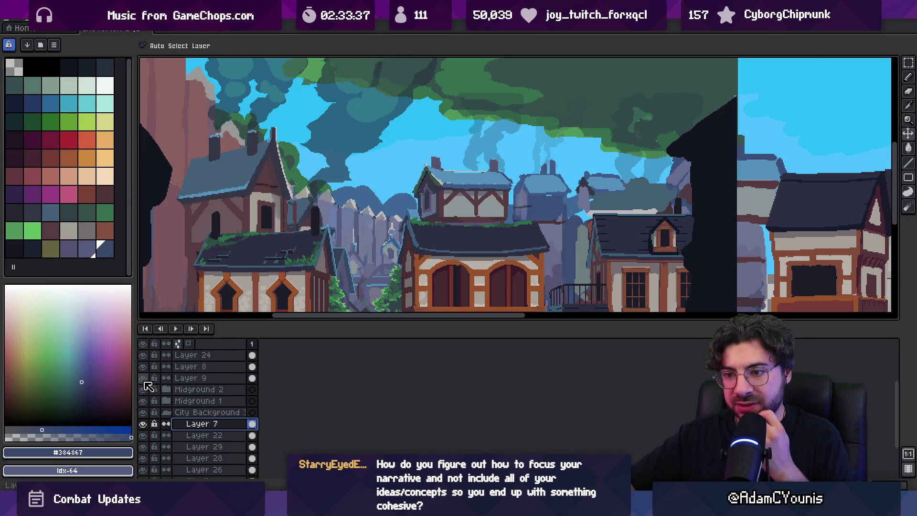
pyautogui.click(198, 379)
pyautogui.moveTo(198, 379)
pyautogui.mouseDown()
pyautogui.moveTo(204, 468)
pyautogui.moveTo(204, 457)
pyautogui.mouseUp()
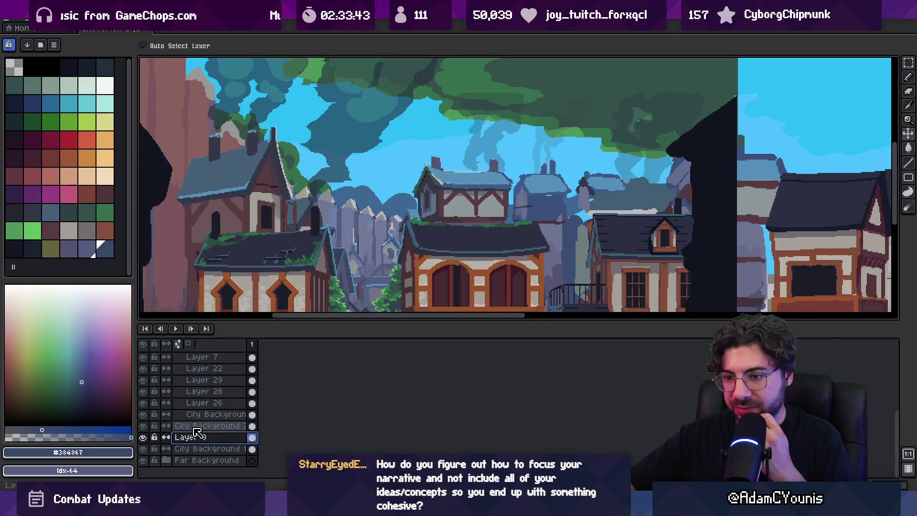
# Step: Move Layer 8 into the Midground 2 group above Layer 11
pyautogui.scroll(2, 189, 440)
pyautogui.scroll(4, 185, 420)
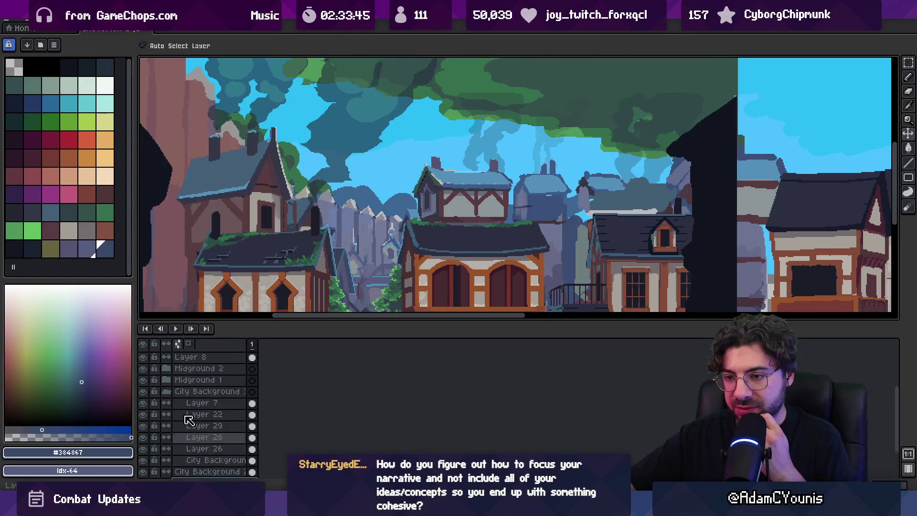
pyautogui.click(166, 404)
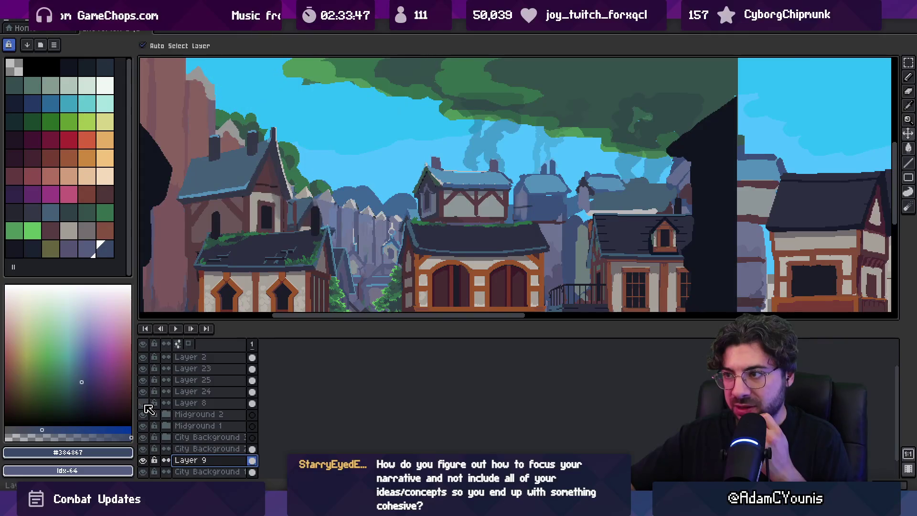
pyautogui.click(200, 404)
pyautogui.moveTo(201, 405)
pyautogui.mouseDown()
pyautogui.moveTo(189, 460)
pyautogui.moveTo(197, 444)
pyautogui.moveTo(171, 418)
pyautogui.mouseUp()
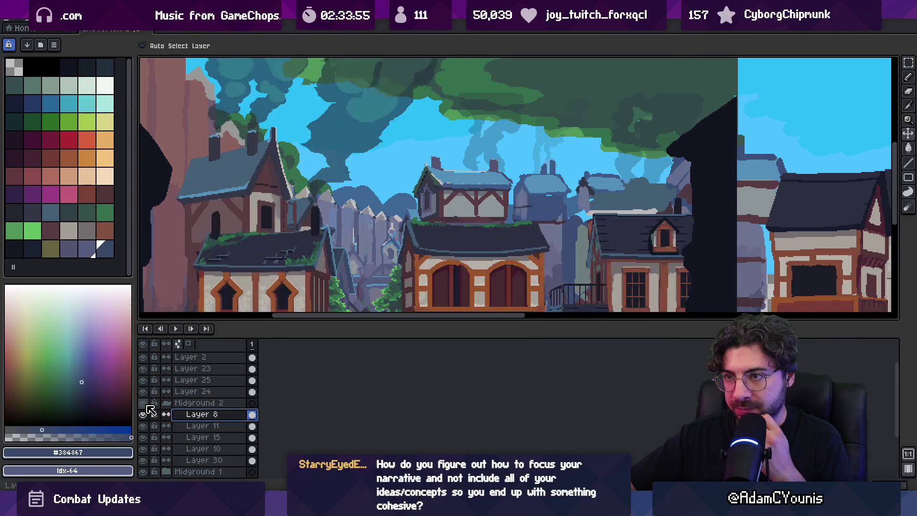
pyautogui.scroll(2, 270, 315)
pyautogui.press('q')
pyautogui.moveTo(235, 152)
pyautogui.mouseDown()
pyautogui.moveTo(214, 192)
pyautogui.moveTo(301, 271)
pyautogui.mouseUp()
pyautogui.moveTo(341, 188); pyautogui.dragTo(337, 162)
pyautogui.hotkey('ctrl', 'x')
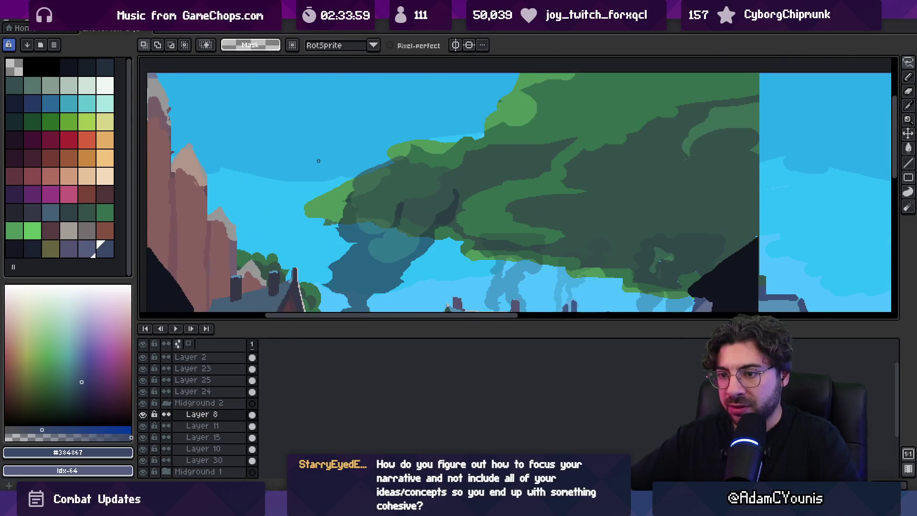
pyautogui.hotkey('shift', 'n')
pyautogui.hotkey('ctrl', 'v')
pyautogui.press('Return')
pyautogui.click(214, 415)
pyautogui.moveTo(214, 415); pyautogui.dragTo(213, 404)
pyautogui.click(166, 415)
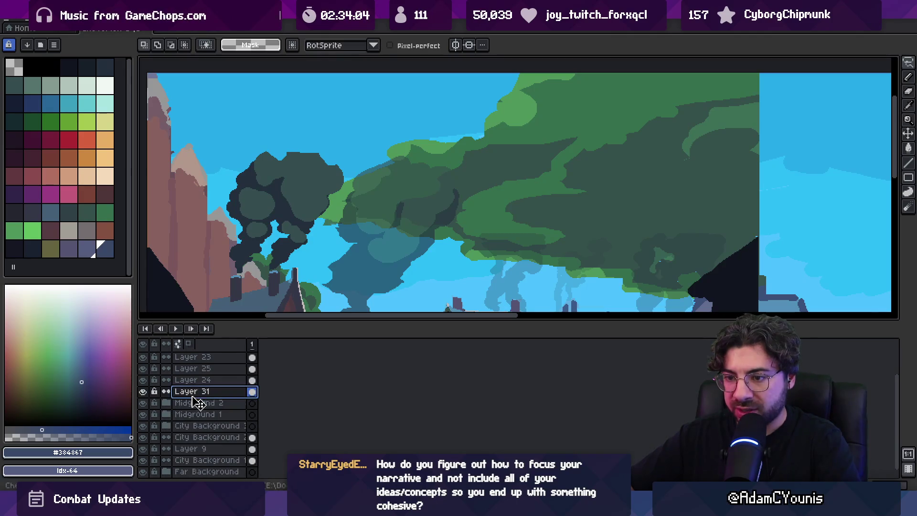
pyautogui.scroll(-1, 172, 412)
pyautogui.moveTo(191, 392); pyautogui.dragTo(197, 415)
pyautogui.doubleClick(198, 414)
pyautogui.moveTo(477, 322); pyautogui.dragTo(451, 322)
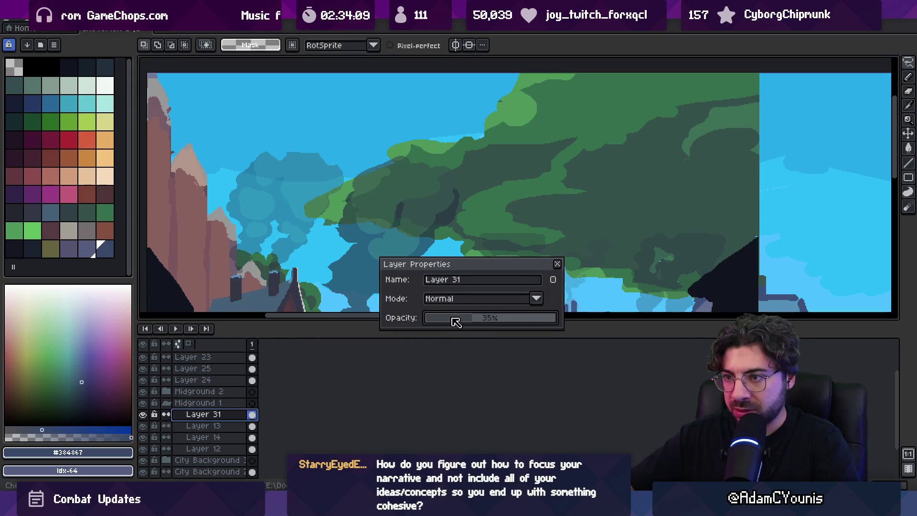
pyautogui.click(558, 264)
pyautogui.scroll(-3, 442, 190)
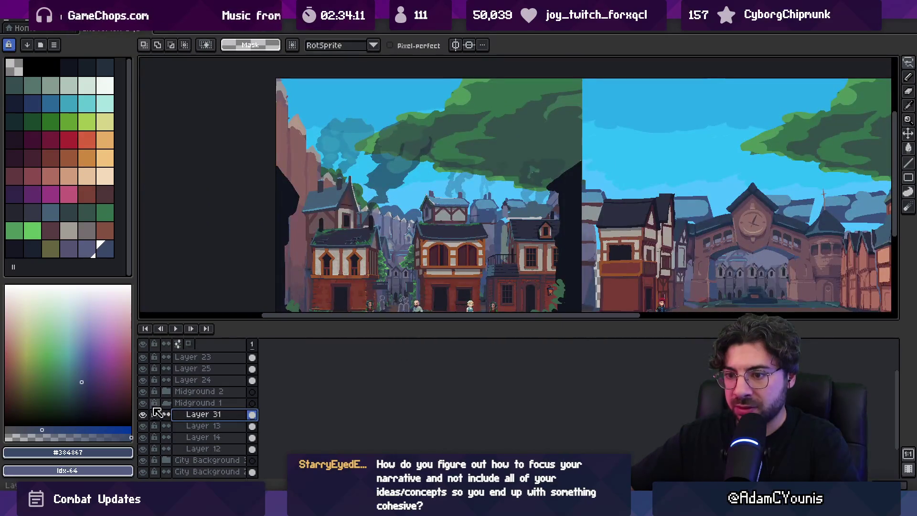
pyautogui.click(143, 414)
pyautogui.click(143, 414)
pyautogui.click(143, 414)
pyautogui.click(142, 414)
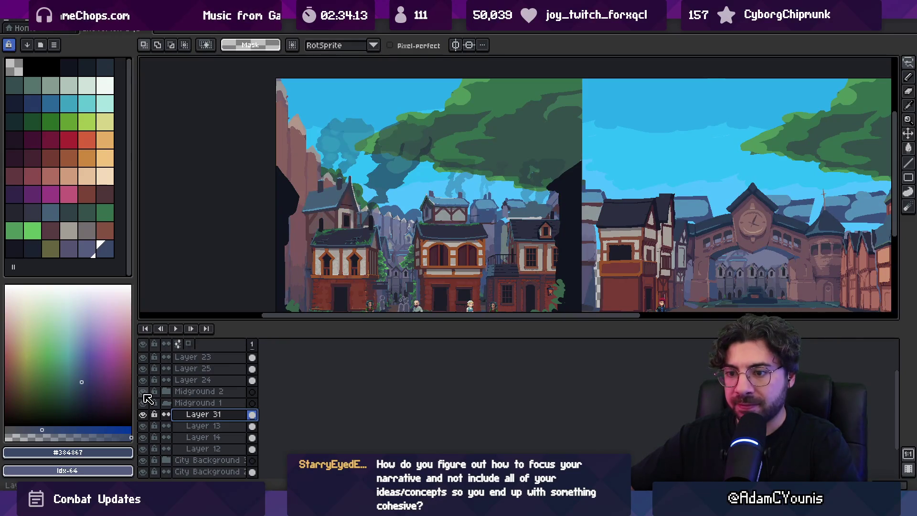
pyautogui.doubleClick(143, 391)
pyautogui.doubleClick(143, 381)
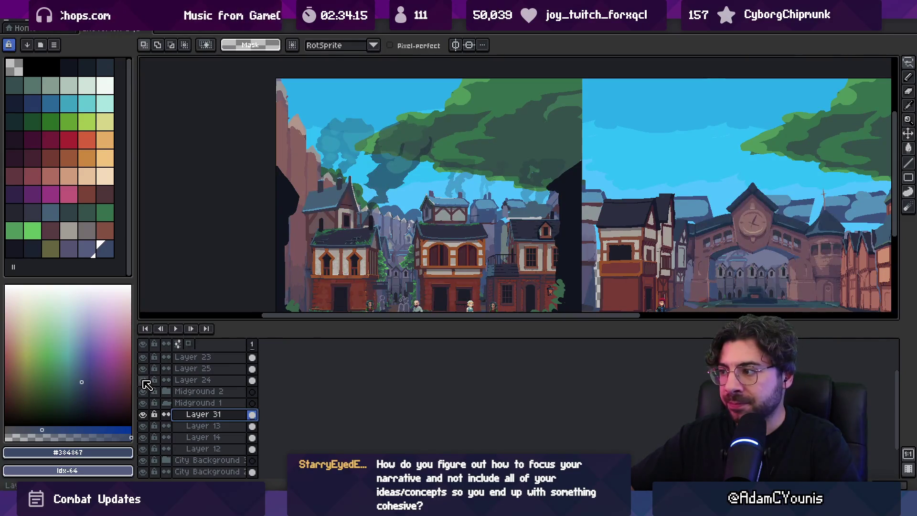
pyautogui.moveTo(383, 320); pyautogui.dragTo(384, 353)
pyautogui.hscroll(5, 526, 215)
pyautogui.moveTo(566, 263)
pyautogui.mouseDown()
pyautogui.moveTo(580, 225)
pyautogui.moveTo(574, 230)
pyautogui.mouseUp()
pyautogui.hotkey('ctrl', 'z')
pyautogui.scroll(2, 198, 422)
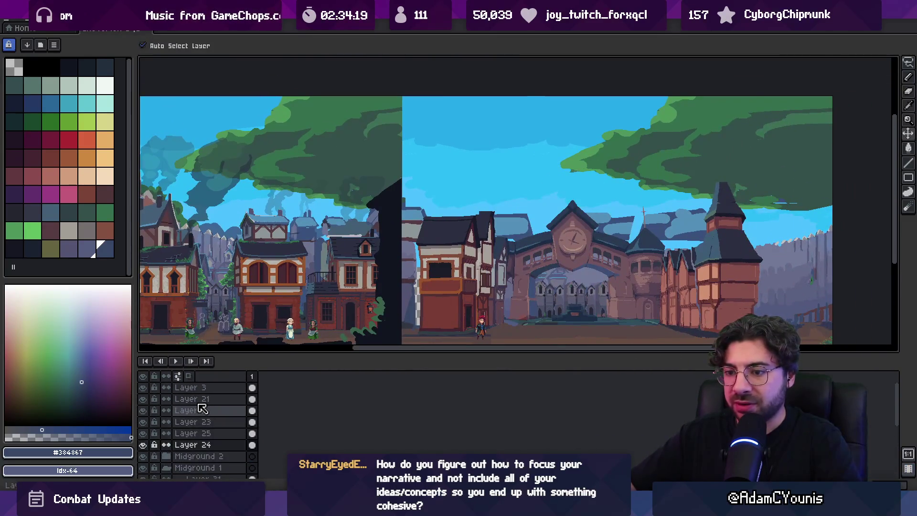
# Step: Group Layers 2, 23, 25 and 24 into a new layer group named Square
pyautogui.moveTo(236, 353)
pyautogui.mouseDown()
pyautogui.moveTo(241, 336)
pyautogui.moveTo(322, 303)
pyautogui.mouseUp()
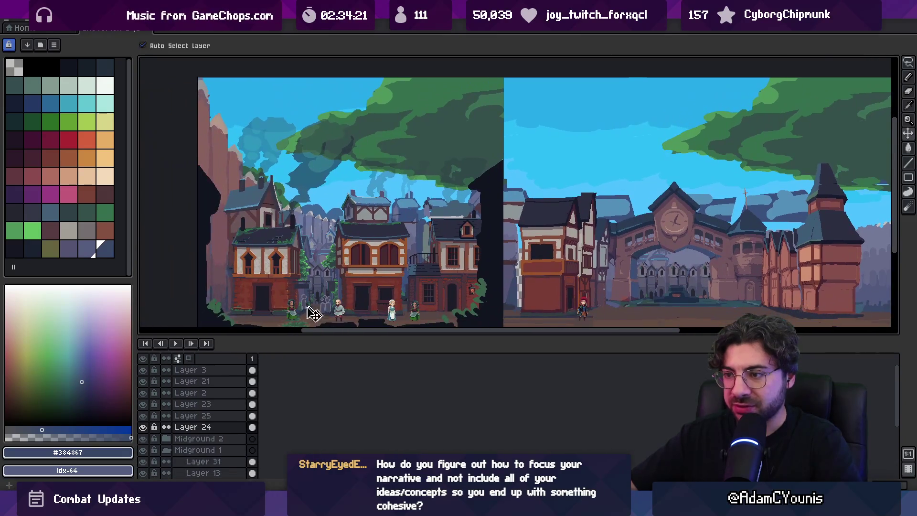
pyautogui.click(144, 393)
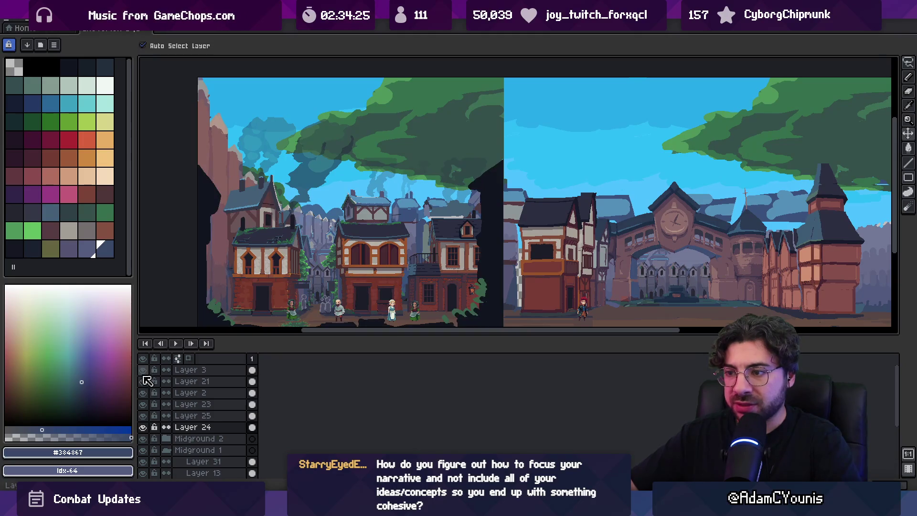
pyautogui.moveTo(191, 427); pyautogui.dragTo(196, 393)
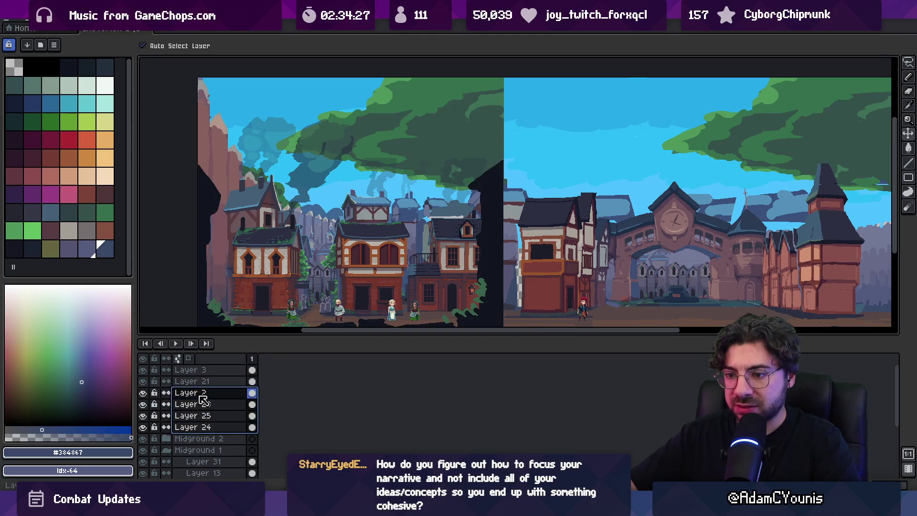
pyautogui.rightClick(198, 397)
pyautogui.moveTo(316, 416)
pyautogui.click(357, 429)
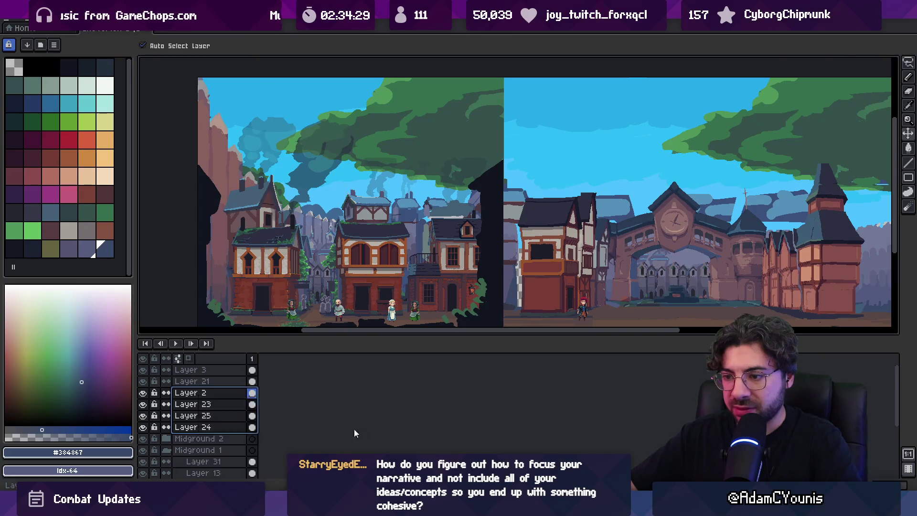
pyautogui.doubleClick(203, 397)
pyautogui.write('Sq')
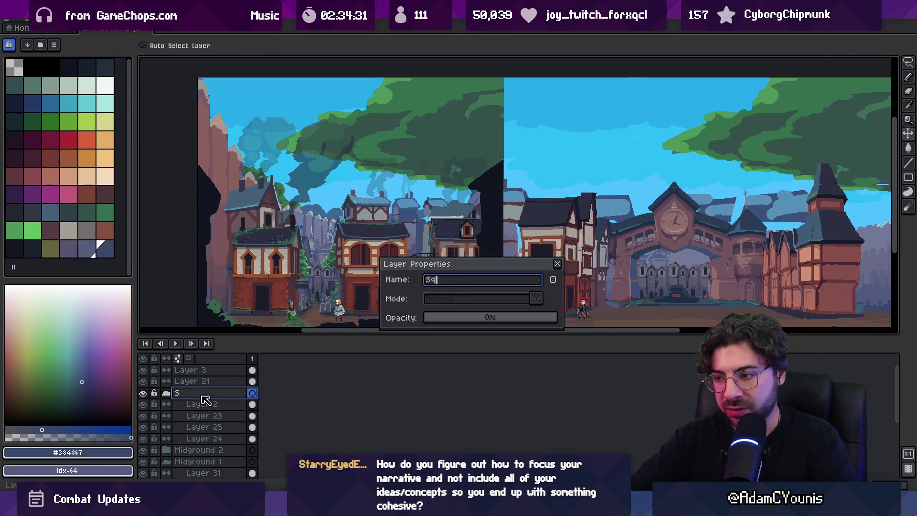
pyautogui.write('uare')
pyautogui.press('Return')
pyautogui.click(166, 393)
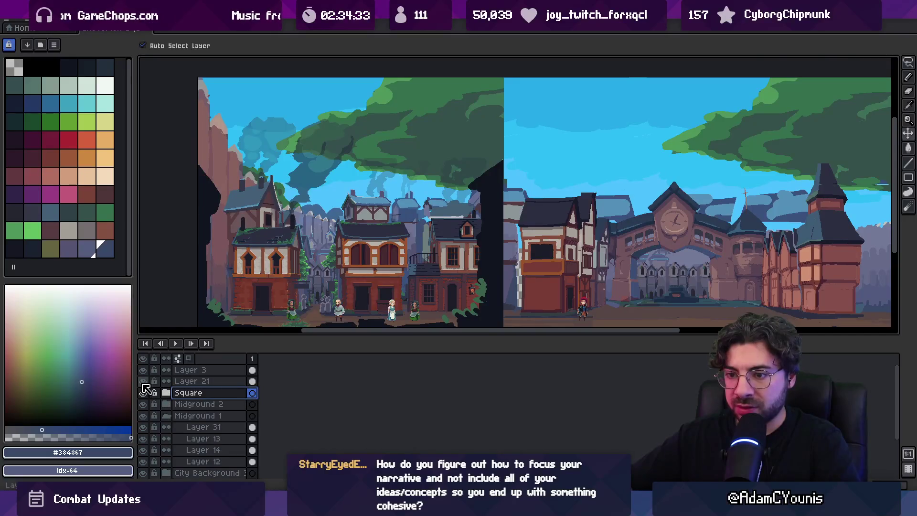
# Step: Rename Layer 3 to Foreground
pyautogui.click(143, 381)
pyautogui.click(143, 381)
pyautogui.doubleClick(201, 370)
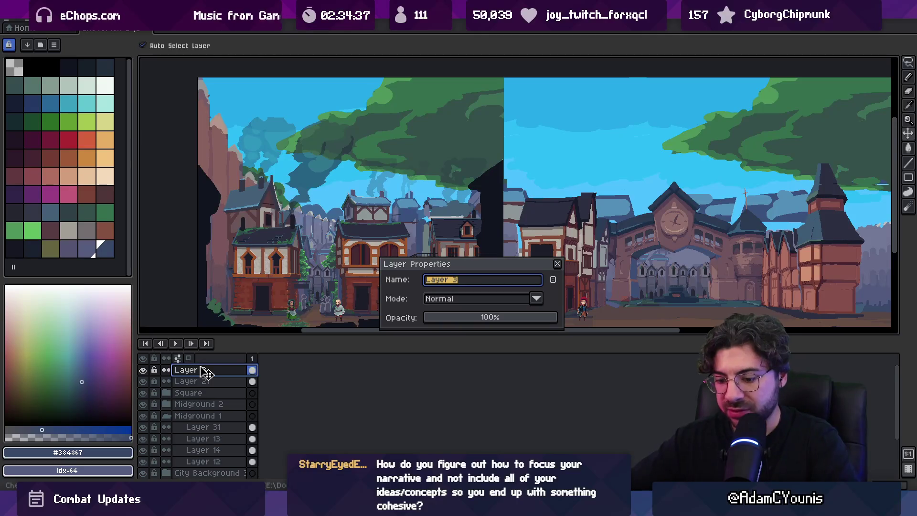
pyautogui.write('d')
pyautogui.press('Return')
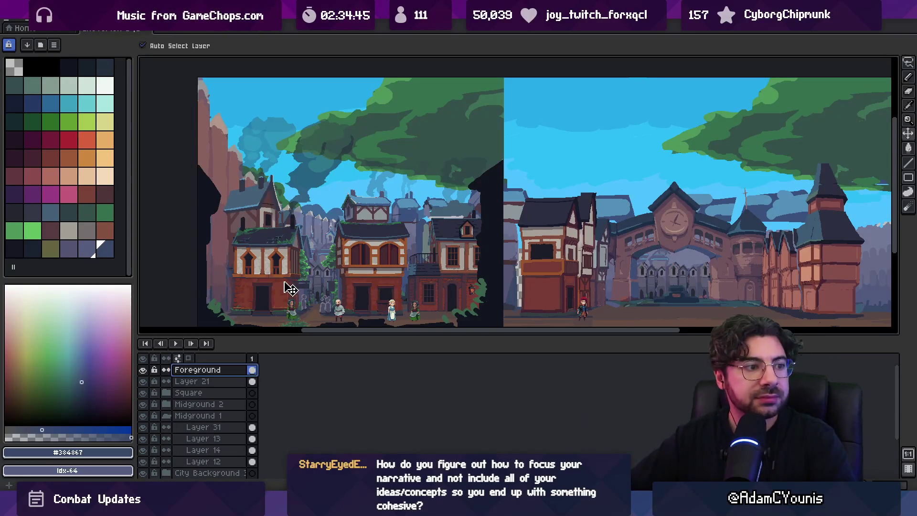
pyautogui.scroll(-2, 398, 262)
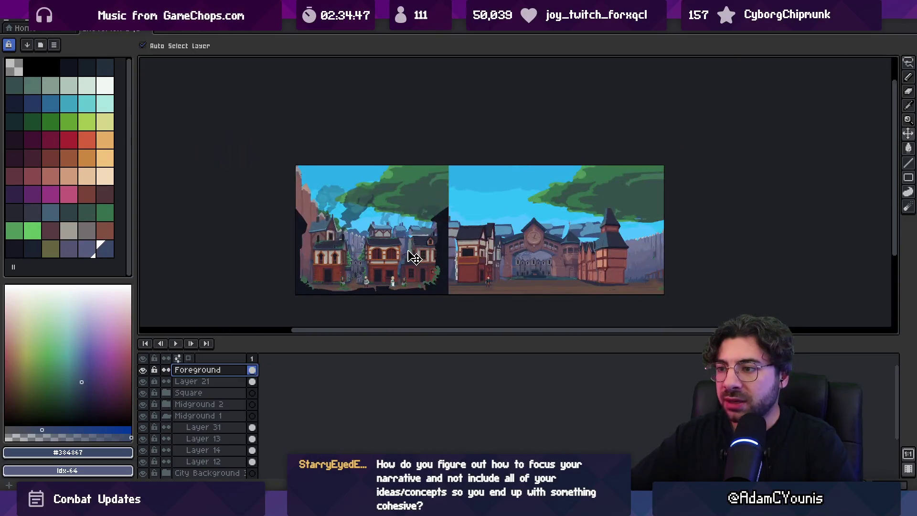
# Step: Save the layered town file with Ctrl+S
pyautogui.hotkey('ctrl', 's')
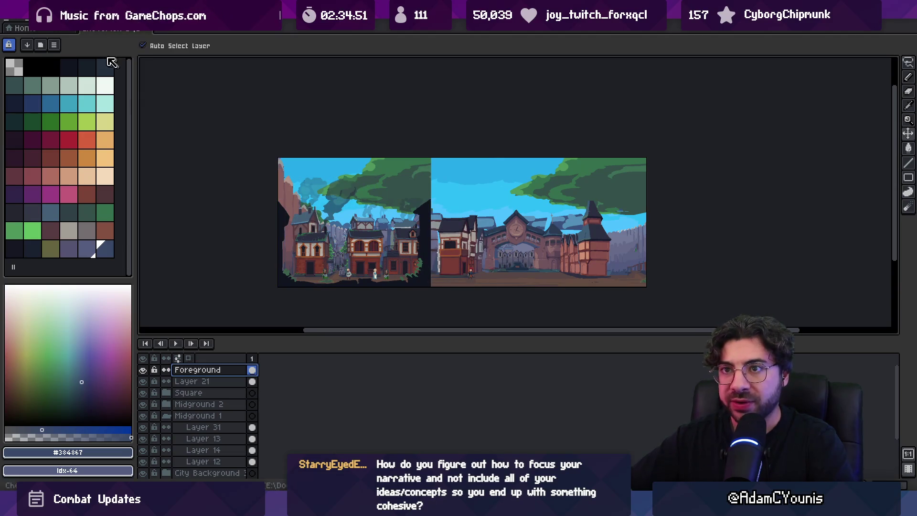
pyautogui.click(8, 20)
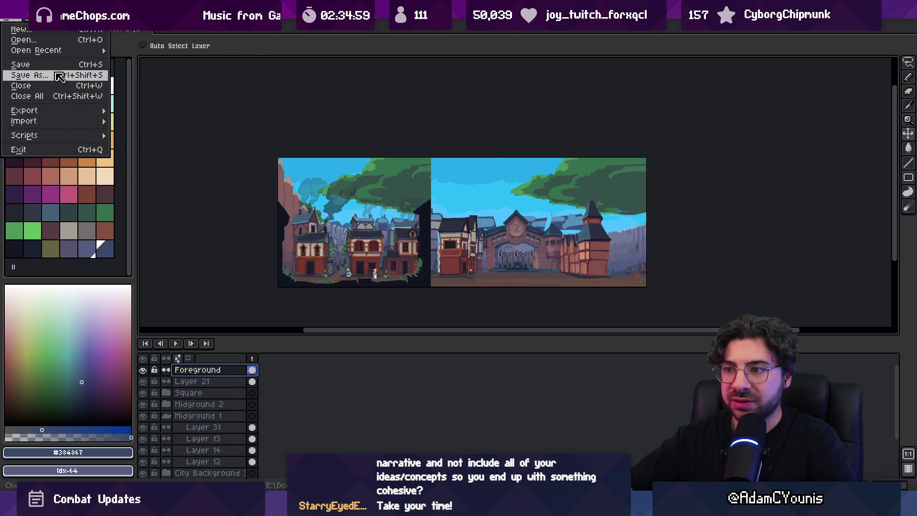
pyautogui.click(348, 276)
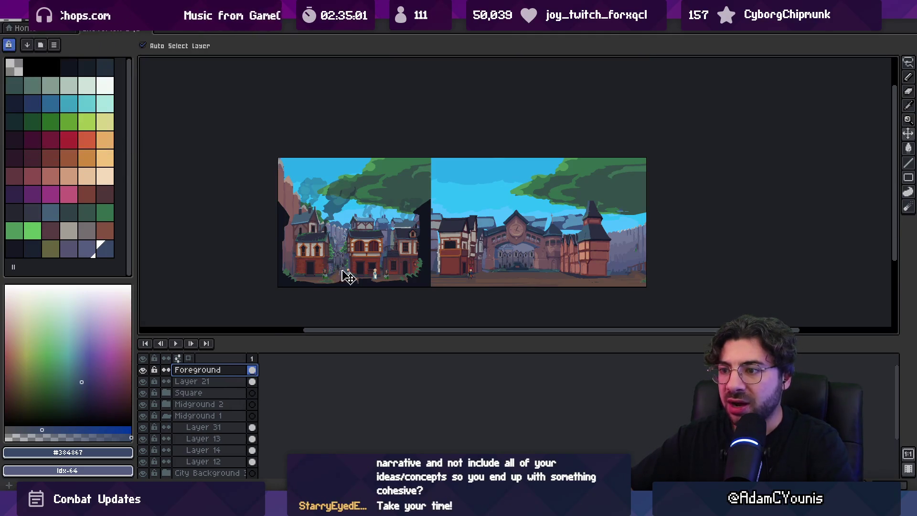
# Step: Switch over to the Everything file search window
pyautogui.scroll(3, 333, 246)
pyautogui.scroll(1, 333, 225)
pyautogui.scroll(-3, 333, 226)
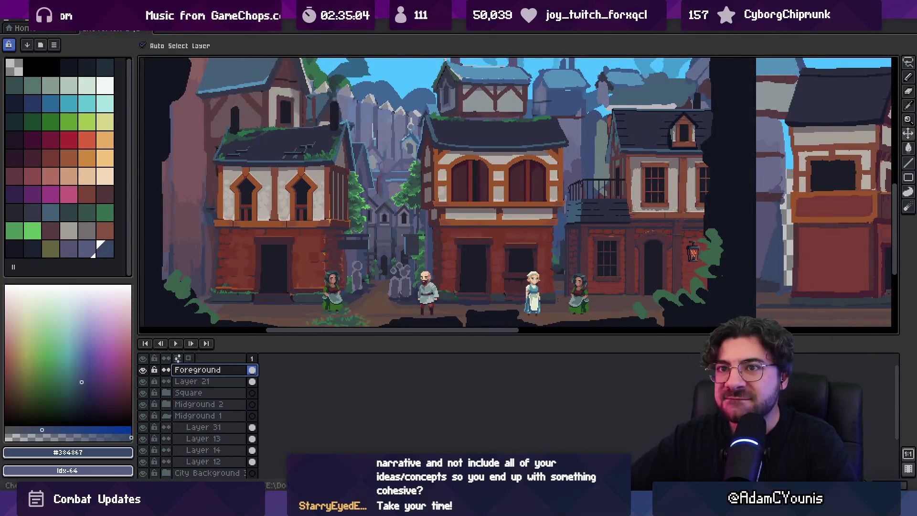
pyautogui.click(7, 21)
pyautogui.hotkey('alt', 'Tab')
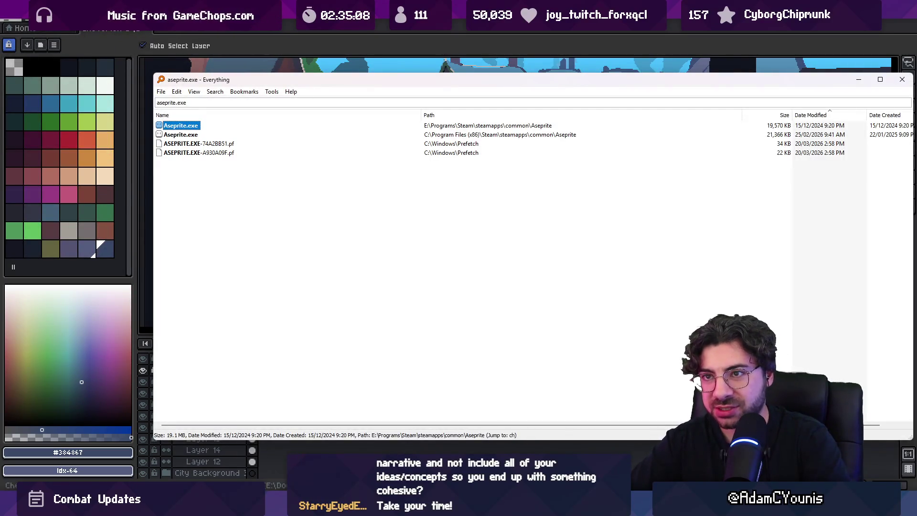
# Step: Search Everything for 'cheverton re concept' and open Cheverton Re Concept.aseprite
pyautogui.write('cheverton re co')
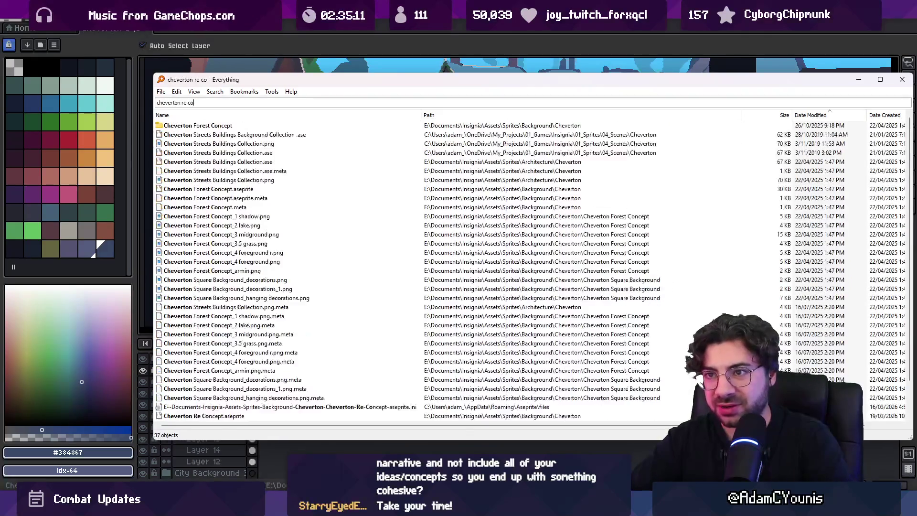
pyautogui.write('ncept')
pyautogui.press('Down')
pyautogui.press('Down')
pyautogui.press('Down')
pyautogui.press('Down')
pyautogui.press('Down')
pyautogui.press('Down')
pyautogui.press('Up')
pyautogui.press('Up')
pyautogui.press('Up')
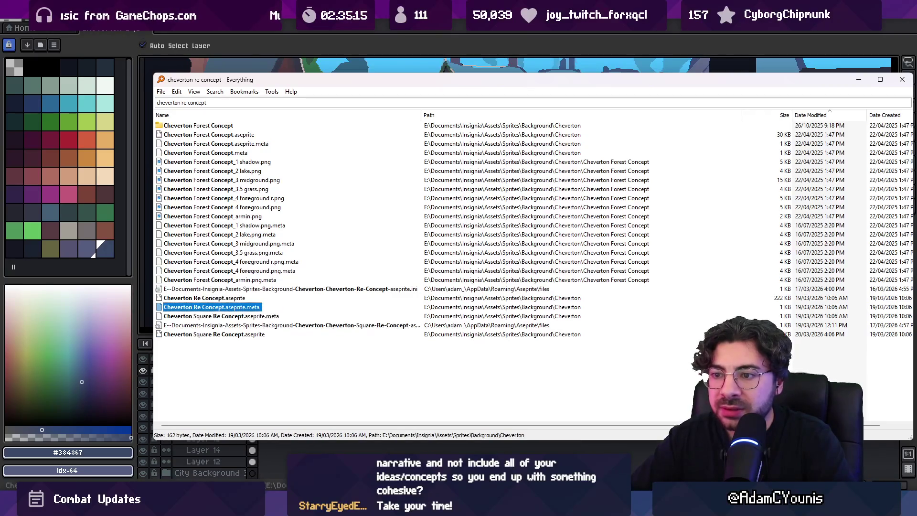
pyautogui.press('Up')
pyautogui.press('Return')
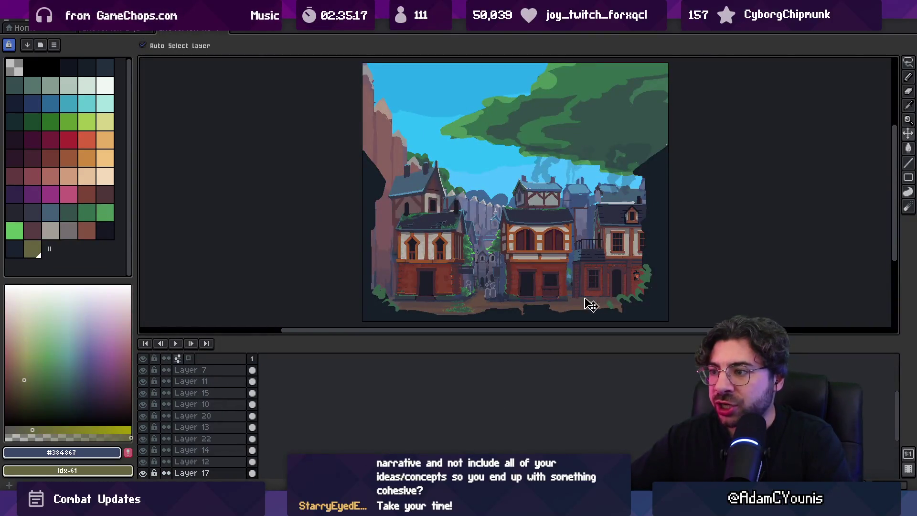
# Step: Flip between the Re Concept and layered town documents, ending on the layered town file
pyautogui.scroll(3, 510, 292)
pyautogui.scroll(-3, 368, 239)
pyautogui.click(126, 30)
pyautogui.hotkey('ctrl', 'Tab')
pyautogui.hotkey('ctrl', 'shift', 'Tab')
pyautogui.hotkey('ctrl', 'Tab')
pyautogui.hotkey('ctrl', 'shift', 'Tab')
pyautogui.hotkey('ctrl', 'Tab')
pyautogui.hotkey('ctrl', 'shift', 'Tab')
pyautogui.hotkey('ctrl', 'Tab')
pyautogui.hotkey('ctrl', 'Tab')
pyautogui.hotkey('ctrl', 'Tab')
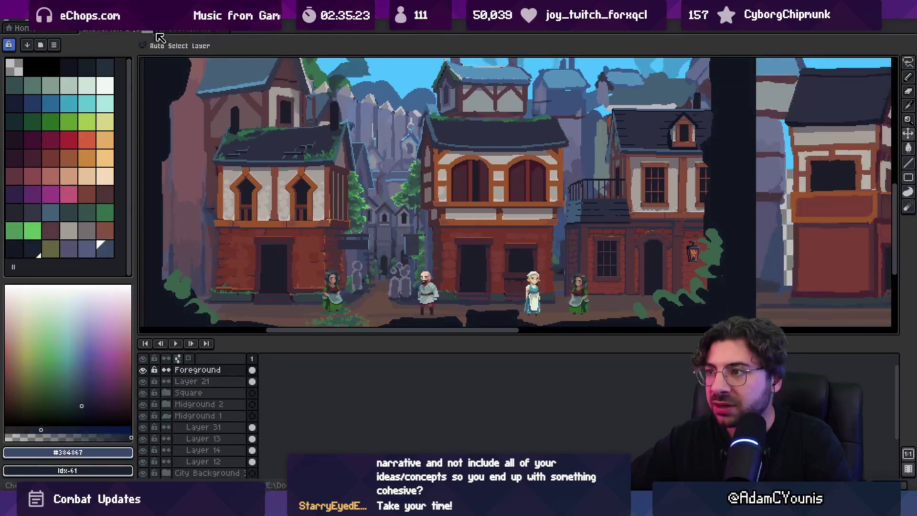
pyautogui.hotkey('ctrl', 'Tab')
pyautogui.hotkey('ctrl', 'Tab')
pyautogui.hotkey('ctrl', 'Tab')
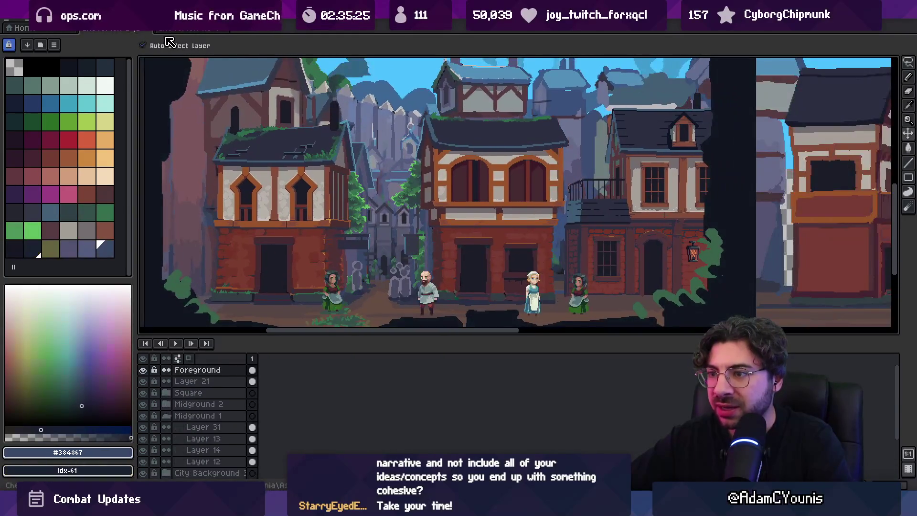
pyautogui.hotkey('ctrl', 'Tab')
pyautogui.hotkey('ctrl', 'Tab')
pyautogui.hotkey('ctrl', 'Tab')
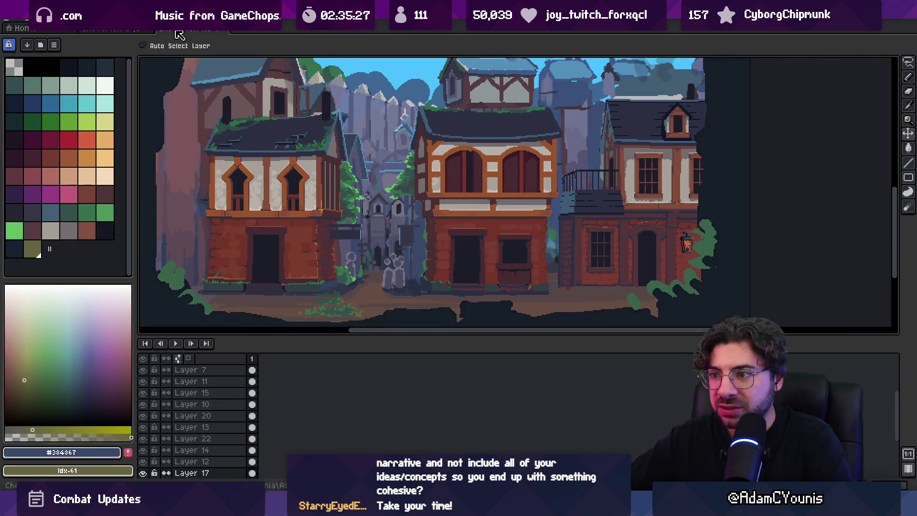
pyautogui.scroll(4, 291, 187)
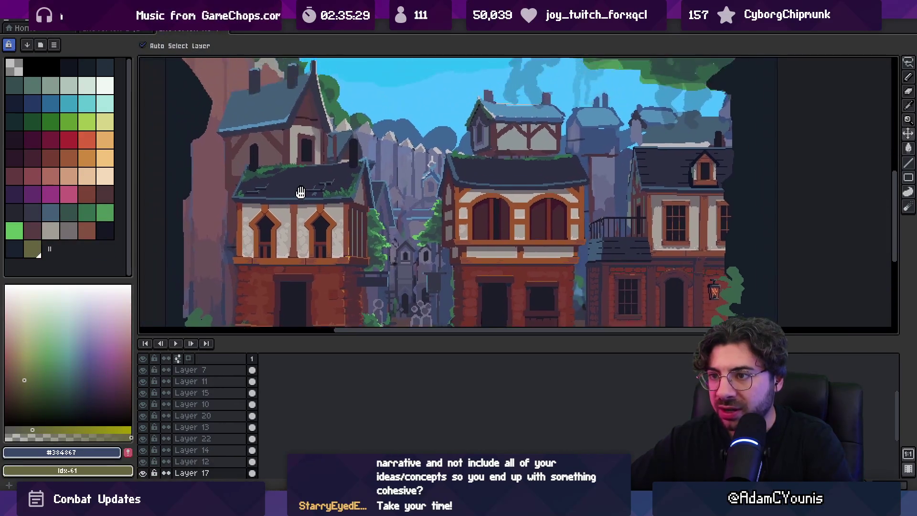
pyautogui.hotkey('ctrl', 'Tab')
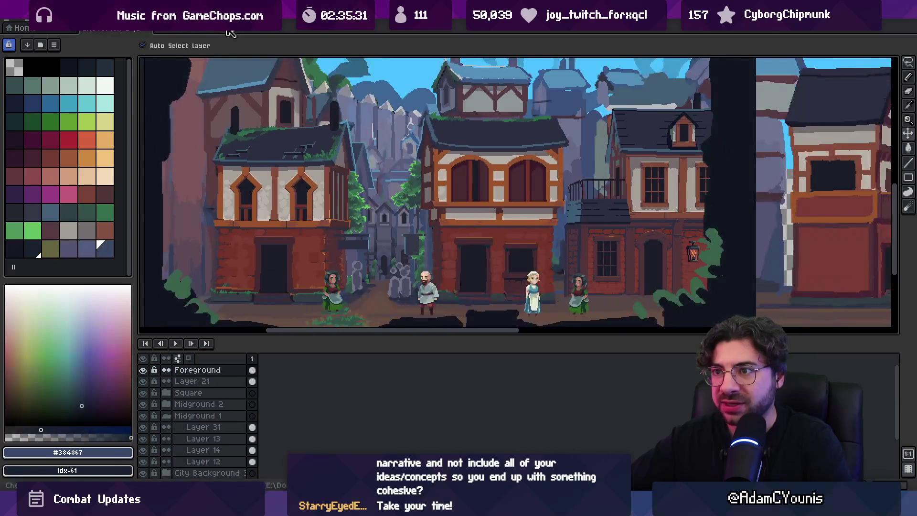
pyautogui.scroll(-3, 339, 198)
pyautogui.scroll(2, 340, 199)
pyautogui.hscroll(-2, 305, 203)
# Step: Save the town scene as Cheverton Misty.aseprite in the Cheverton background sprites folder
pyautogui.click(14, 20)
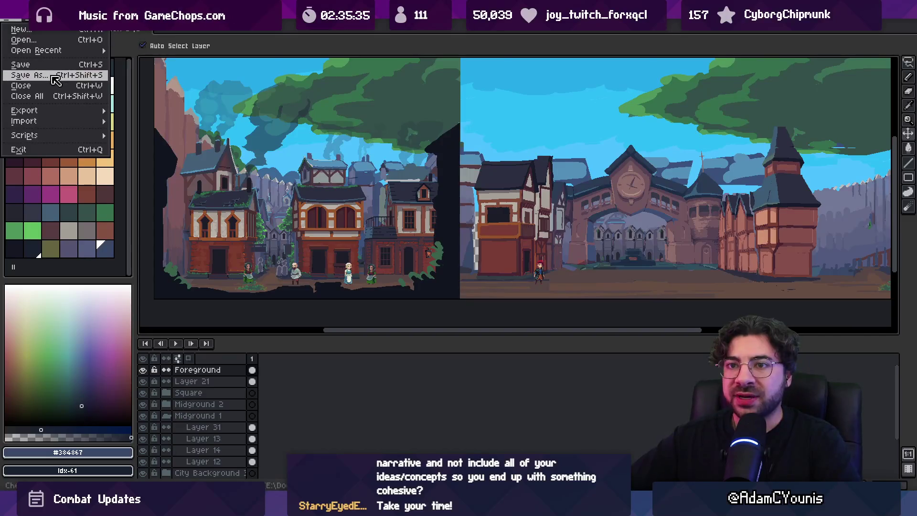
pyautogui.click(29, 75)
pyautogui.press('Home')
pyautogui.hotkey('ctrl', 'shift', 'Right')
pyautogui.hotkey('ctrl', 'shift', 'Right')
pyautogui.hotkey('ctrl', 'shift', 'Right')
pyautogui.write('Chever')
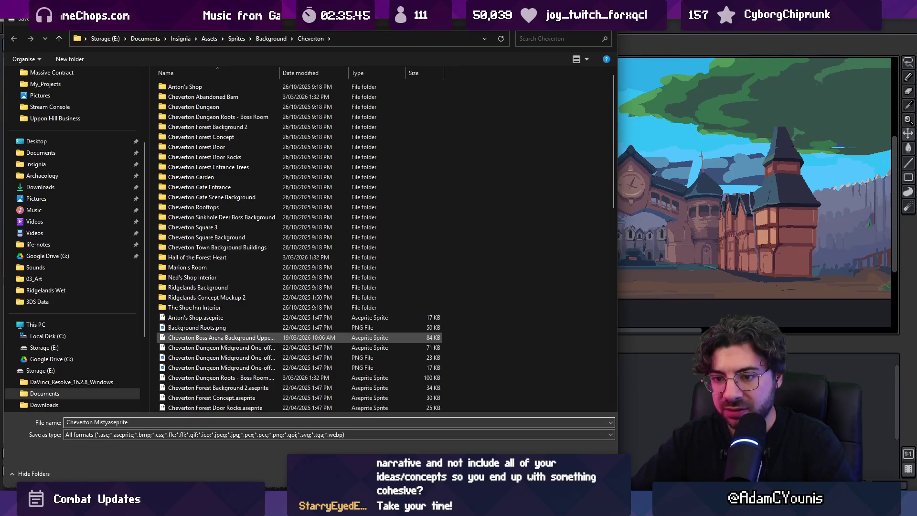
pyautogui.press('Return')
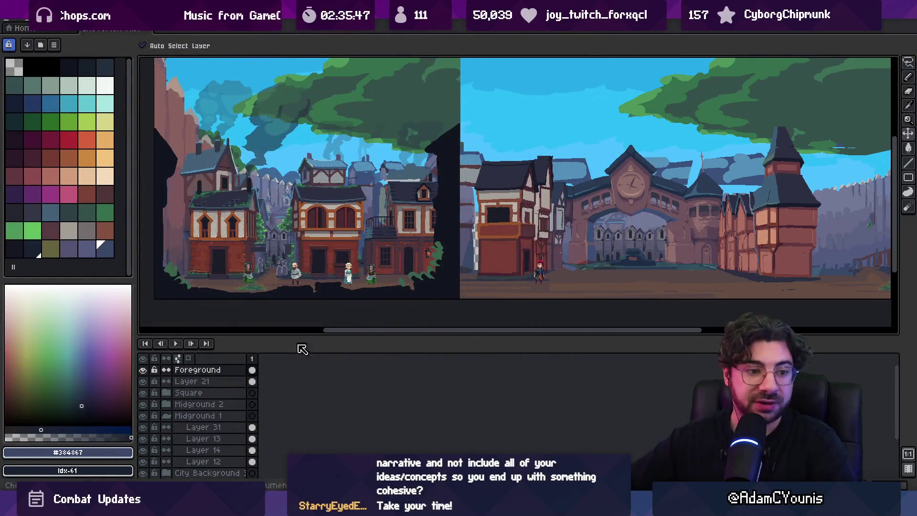
pyautogui.click(166, 416)
# Step: Find the Sandbox level node in the SceneGraph and load the Sandbox scene
pyautogui.scroll(-1, 209, 431)
pyautogui.scroll(1, 209, 431)
pyautogui.hotkey('alt', 'Tab')
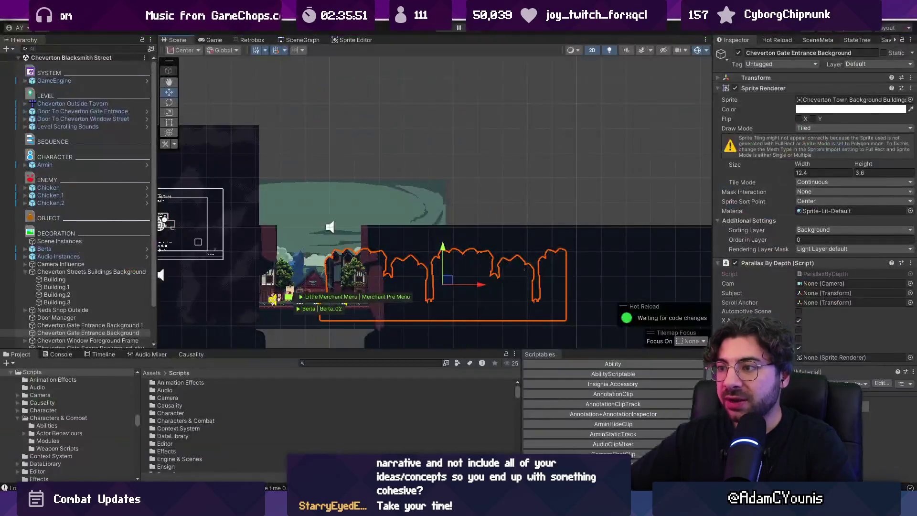
pyautogui.click(301, 40)
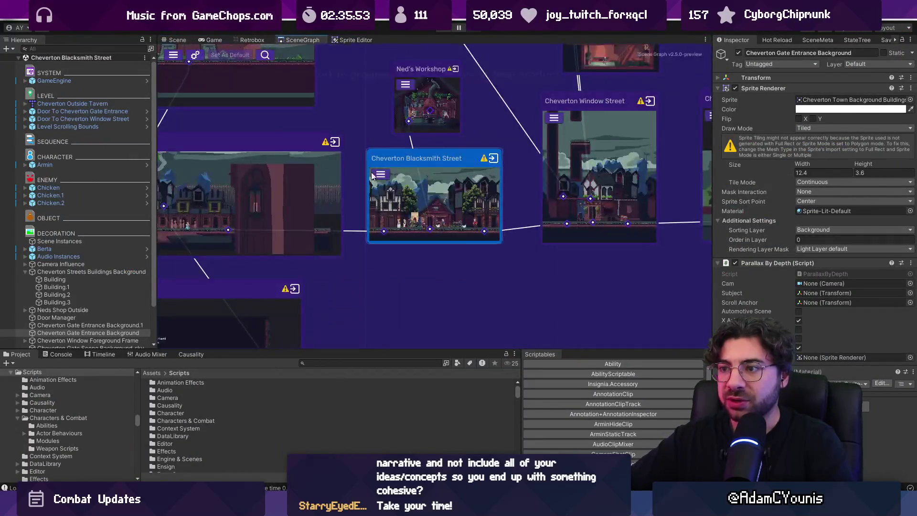
pyautogui.moveTo(410, 172); pyautogui.dragTo(369, 219)
pyautogui.scroll(-3, 369, 220)
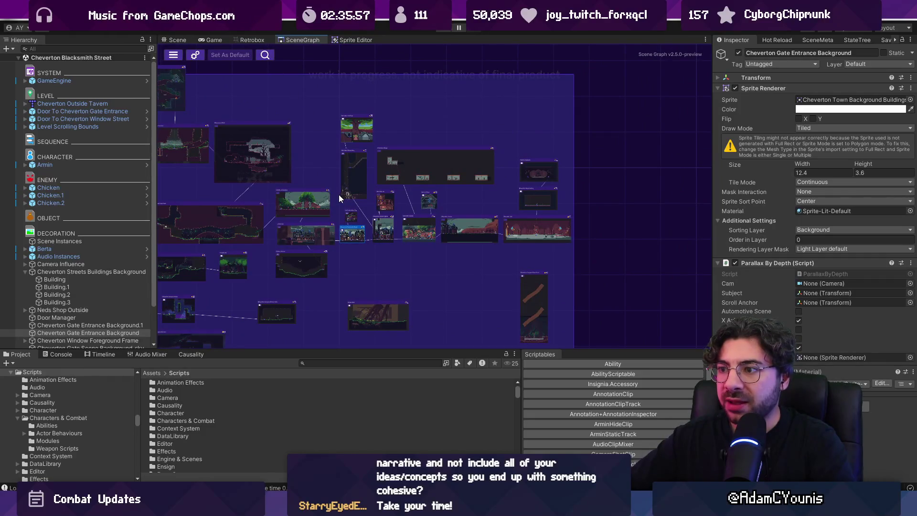
pyautogui.scroll(3, 312, 239)
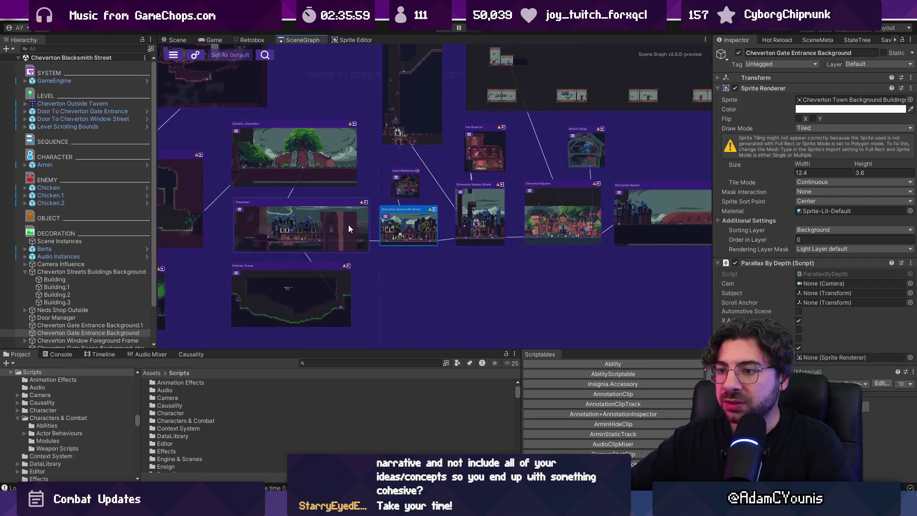
pyautogui.scroll(-5, 349, 226)
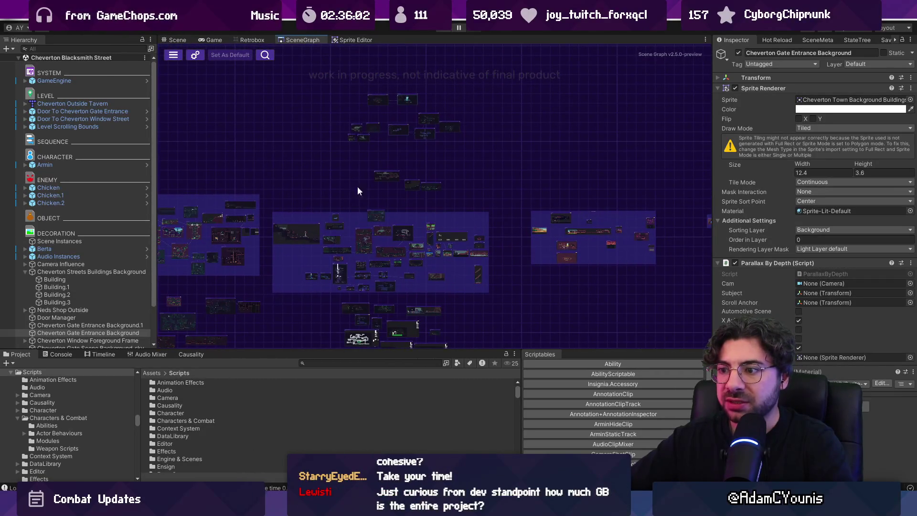
pyautogui.moveTo(354, 176); pyautogui.dragTo(396, 89)
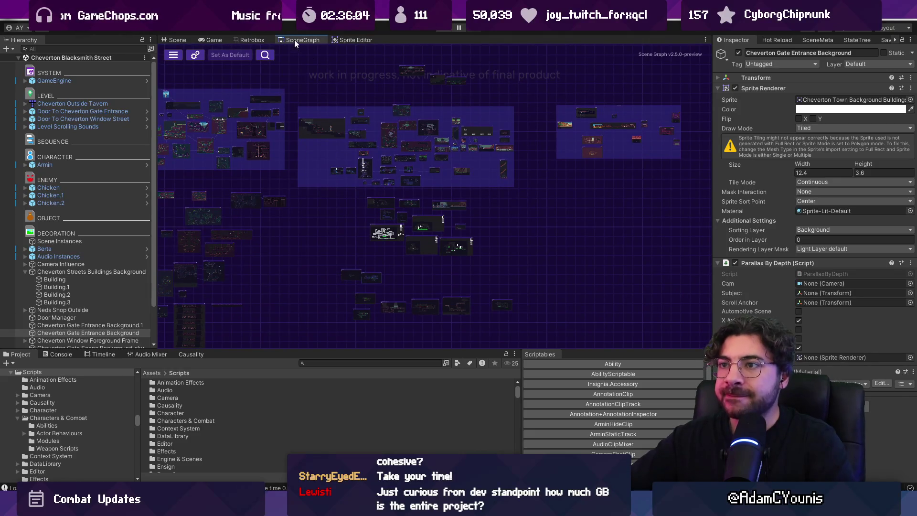
pyautogui.click(334, 15)
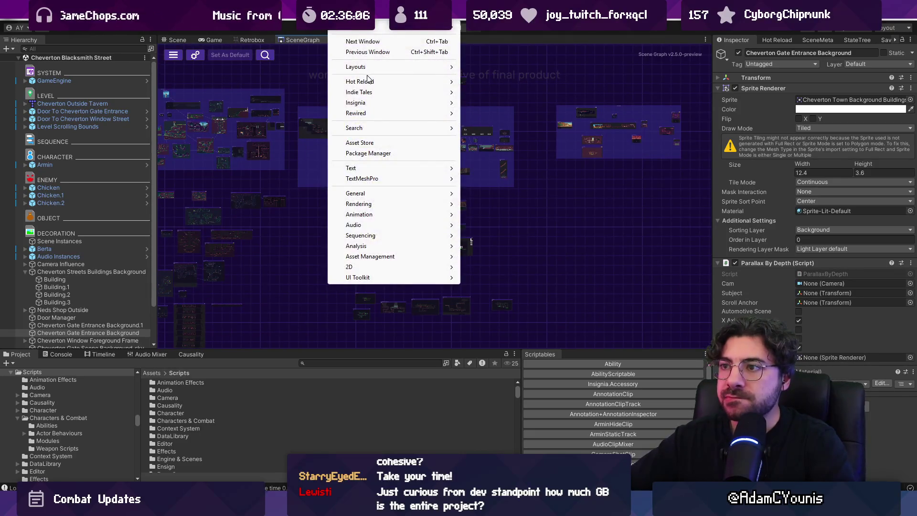
pyautogui.moveTo(383, 71)
pyautogui.click(274, 77)
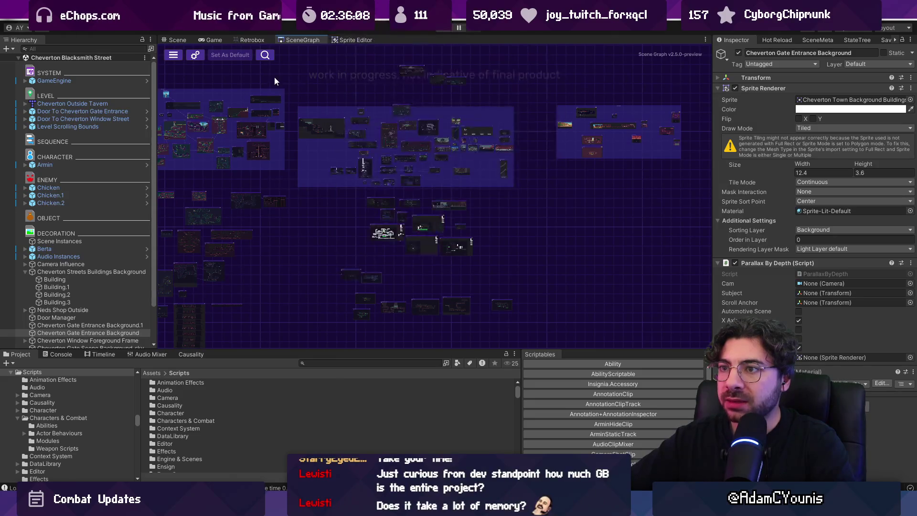
pyautogui.scroll(3, 480, 185)
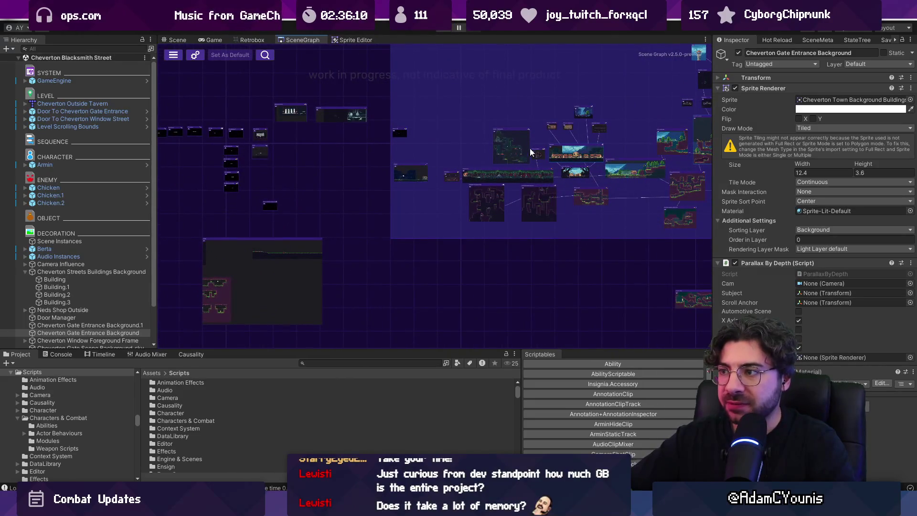
pyautogui.scroll(5, 369, 230)
pyautogui.doubleClick(389, 193)
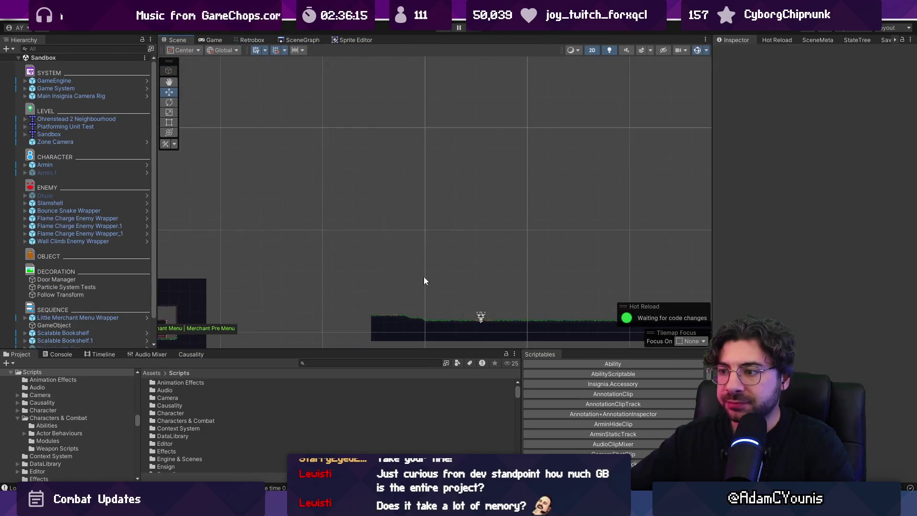
# Step: Filter the Project window with a 'misty' search to surface the Cheverton Misty asset
pyautogui.scroll(-2, 144, 283)
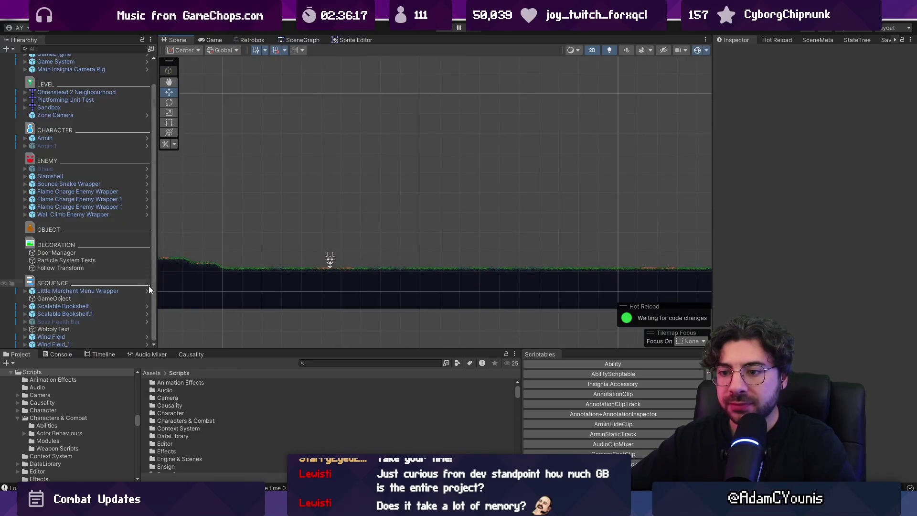
pyautogui.write('misyt')
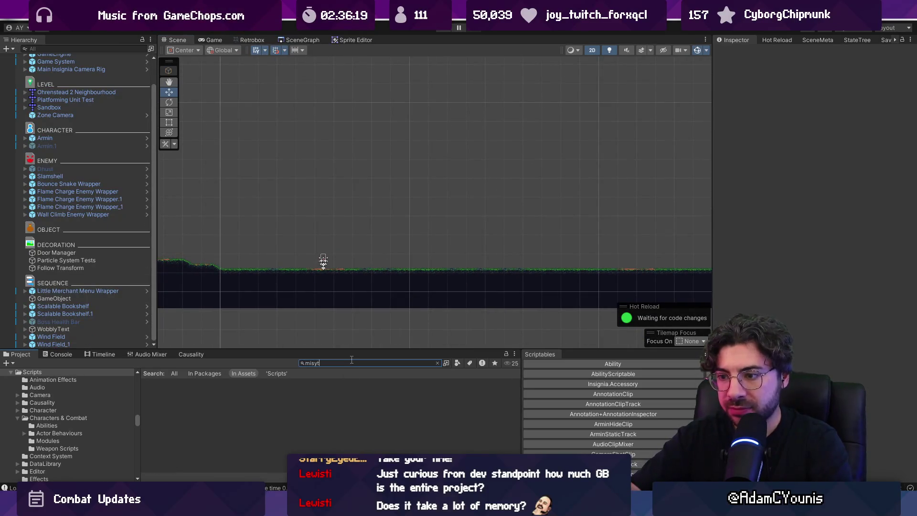
pyautogui.click(220, 388)
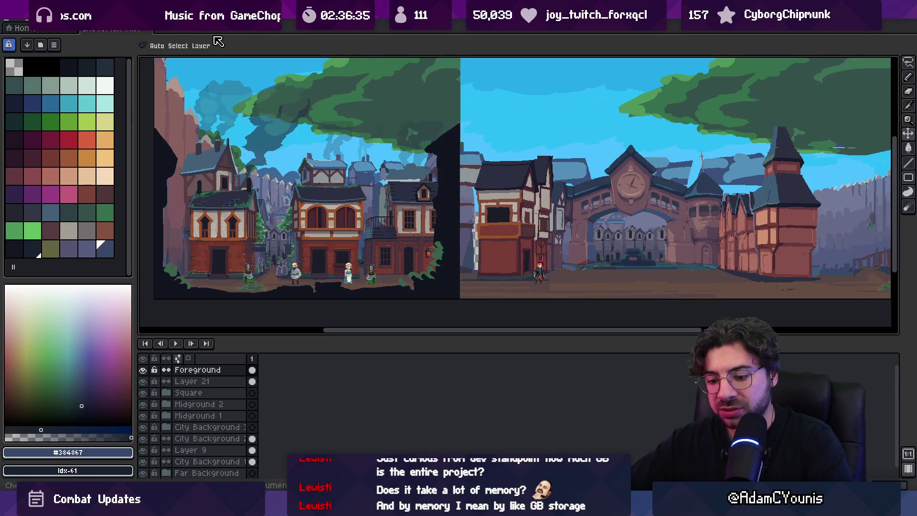
# Step: Run File > Scripts > Export Layer Groups to export each group as its own image
pyautogui.click(60, 22)
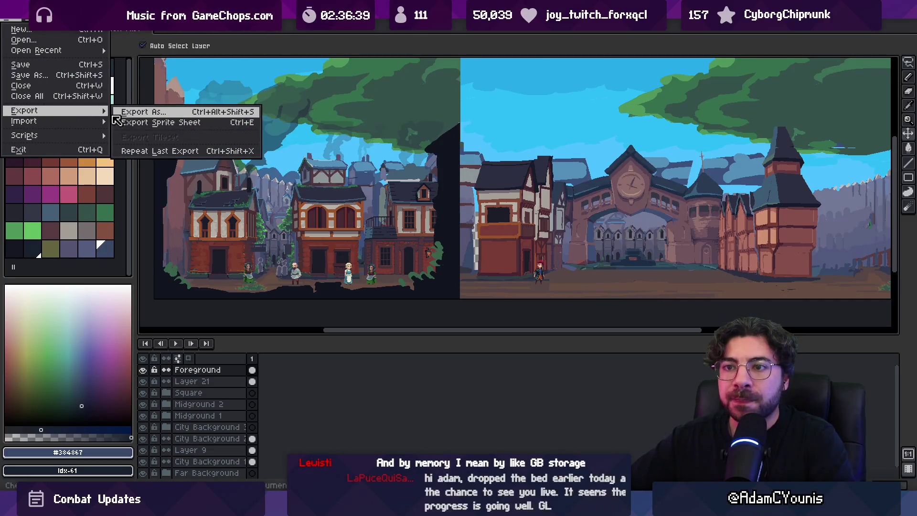
pyautogui.moveTo(66, 124)
pyautogui.moveTo(96, 138)
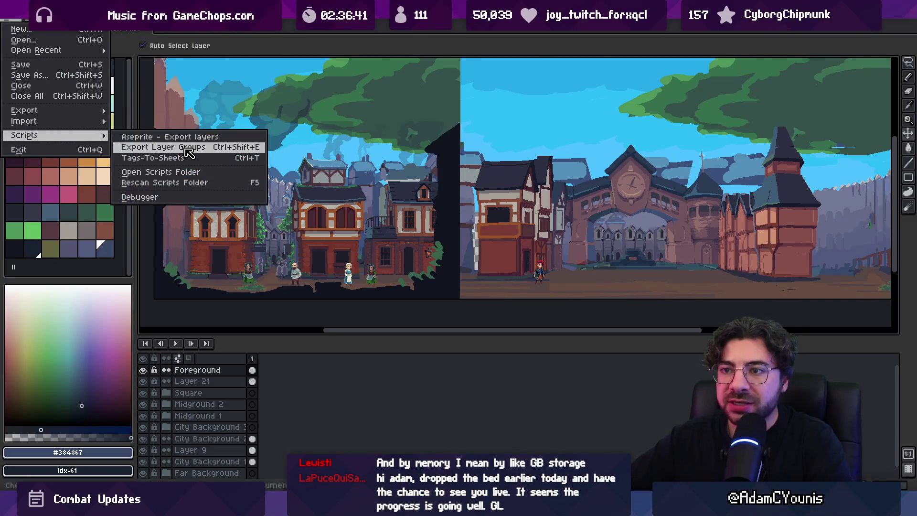
pyautogui.click(189, 154)
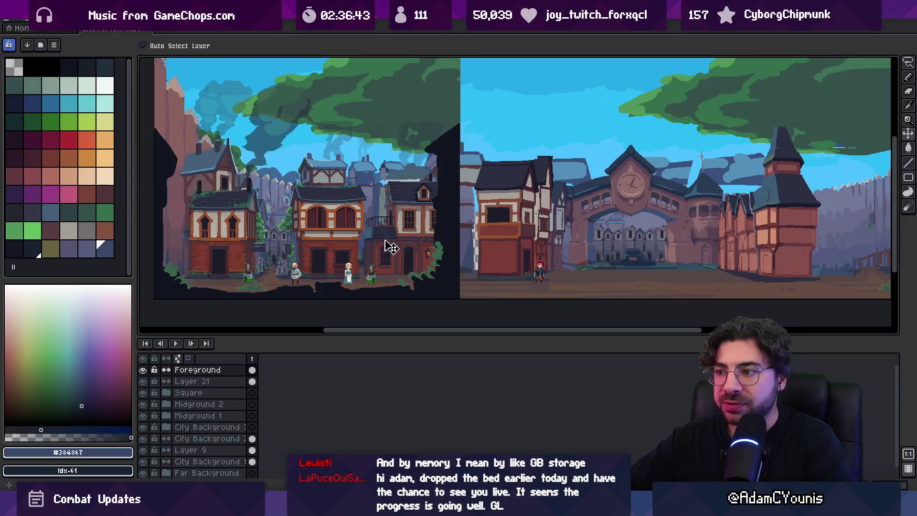
pyautogui.hotkey('alt', 'Tab')
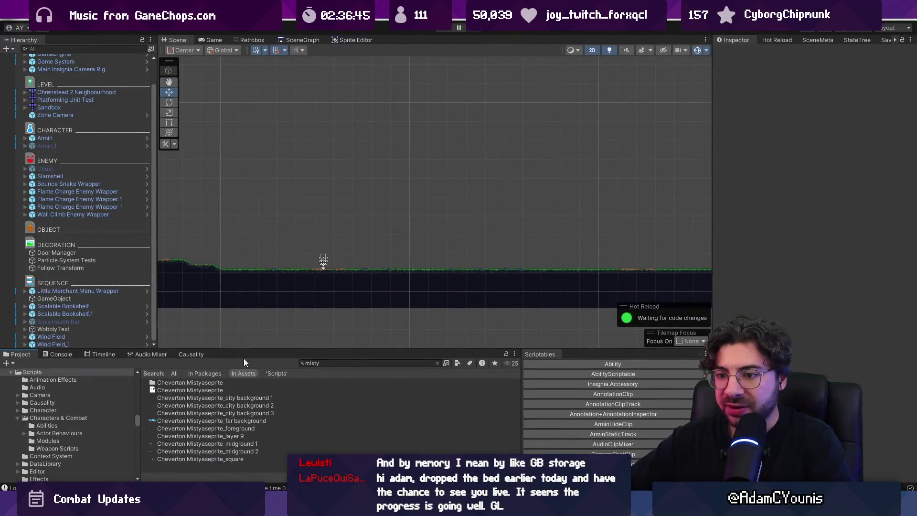
# Step: Enlarge the Project asset list and select the city background 1 texture, trying it in the scene
pyautogui.moveTo(242, 350); pyautogui.dragTo(255, 290)
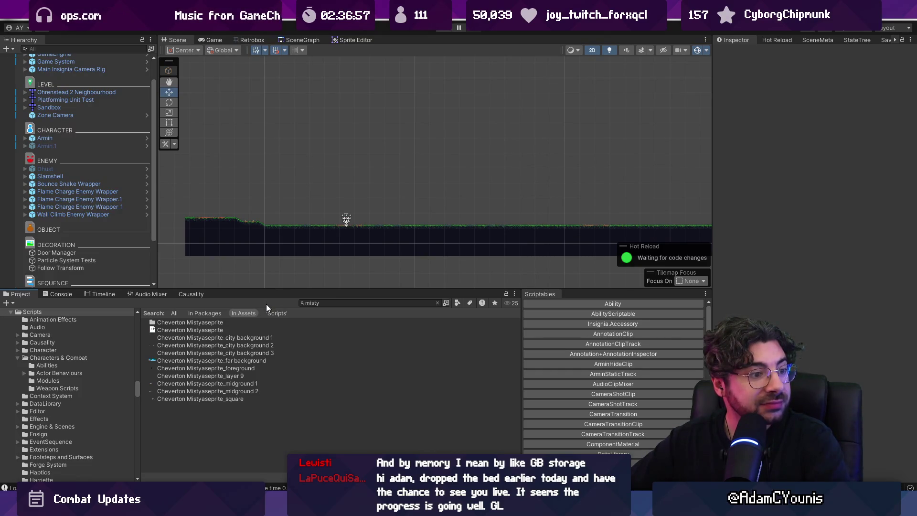
pyautogui.scroll(3, 348, 219)
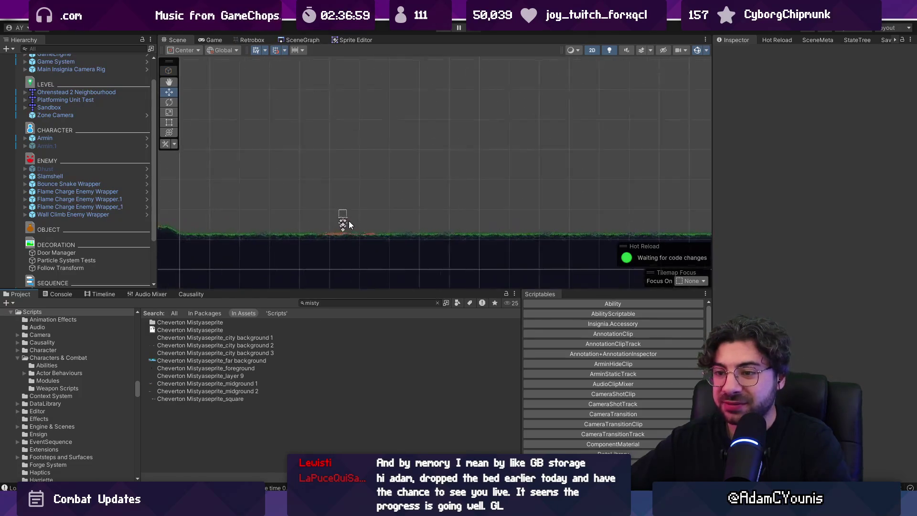
pyautogui.click(217, 339)
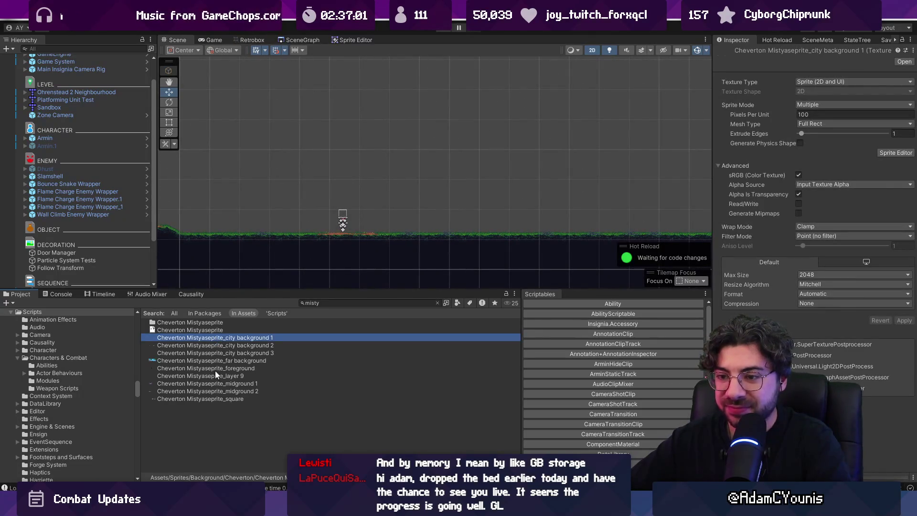
pyautogui.moveTo(249, 338); pyautogui.dragTo(314, 208)
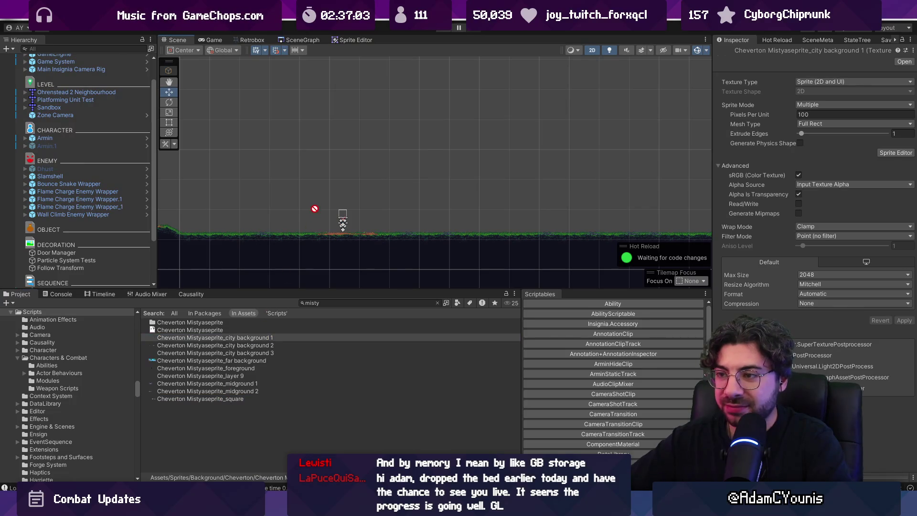
pyautogui.scroll(-3, 84, 257)
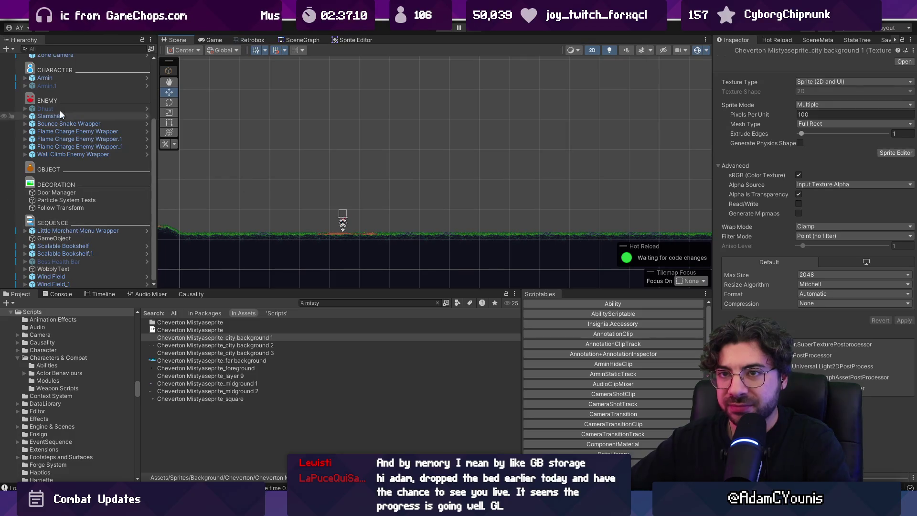
pyautogui.click(7, 49)
# Step: Create an empty object with a Sprite Renderer and a Parallax By Depth script
pyautogui.click(32, 60)
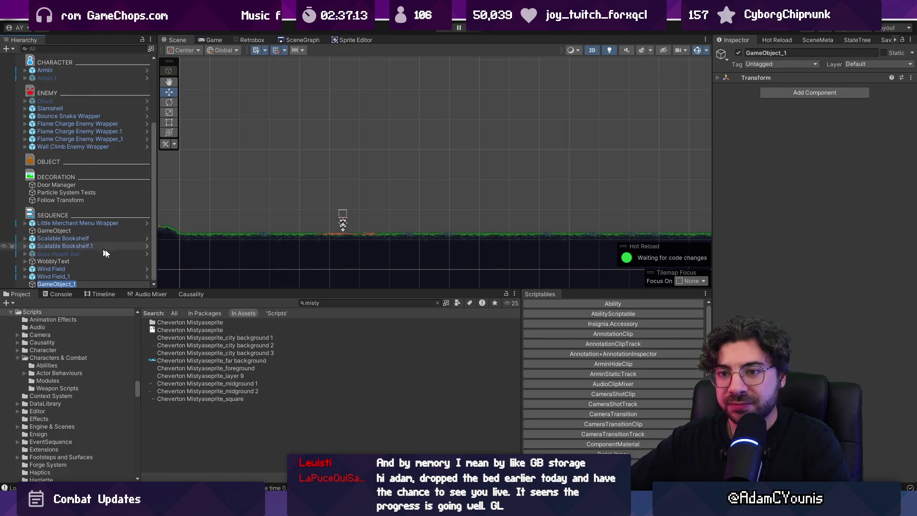
pyautogui.click(796, 94)
pyautogui.write('sprite')
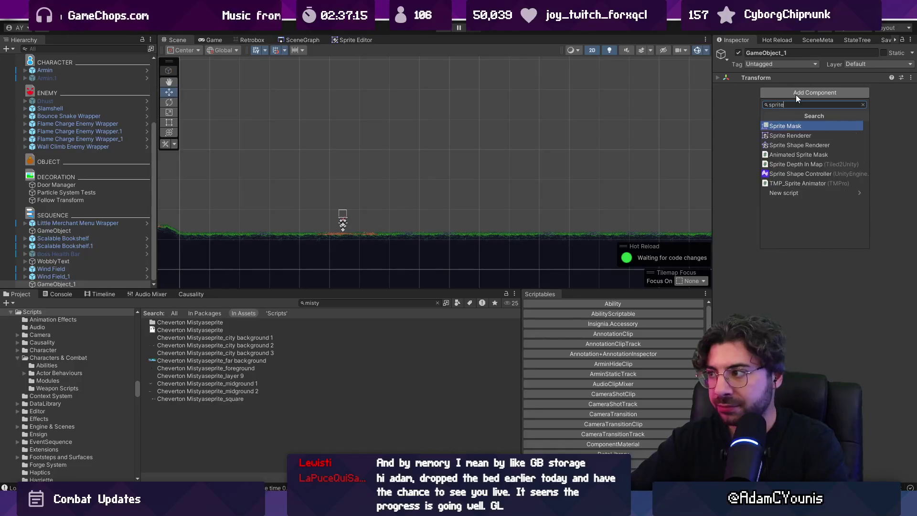
pyautogui.press('Return')
pyautogui.click(838, 243)
pyautogui.write('parallax')
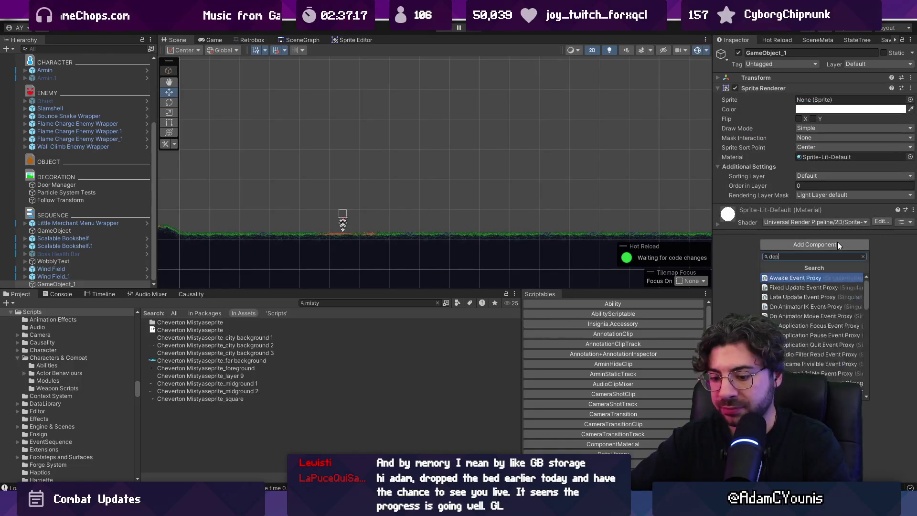
pyautogui.press('Return')
# Step: Rename the new object to Misty and try assigning city background 1 as its sprite
pyautogui.press('2')
pyautogui.moveTo(462, 181)
pyautogui.mouseDown()
pyautogui.moveTo(447, 176)
pyautogui.moveTo(380, 209)
pyautogui.mouseUp()
pyautogui.click(105, 284)
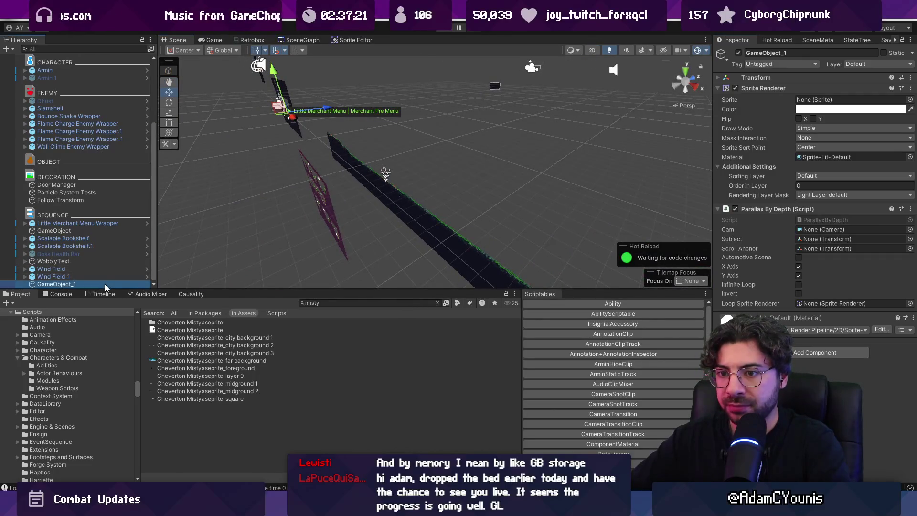
pyautogui.press('F2')
pyautogui.write('B')
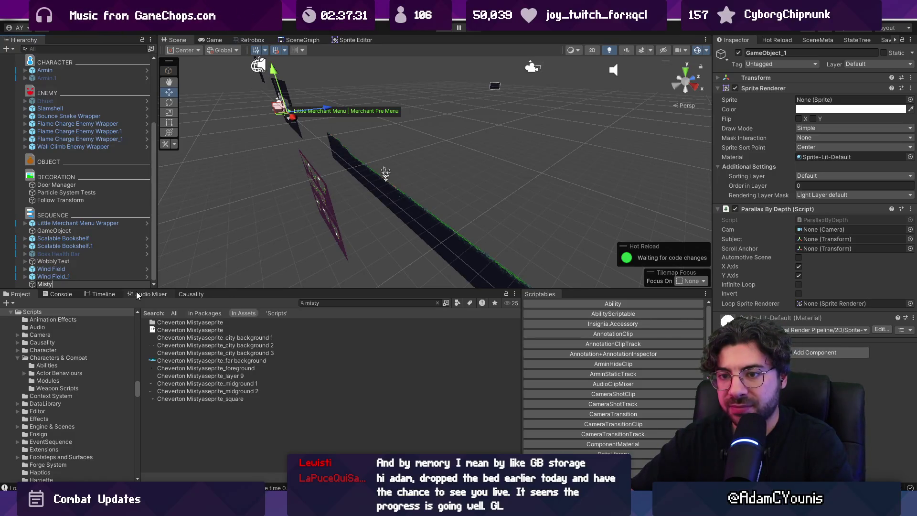
pyautogui.press('Return')
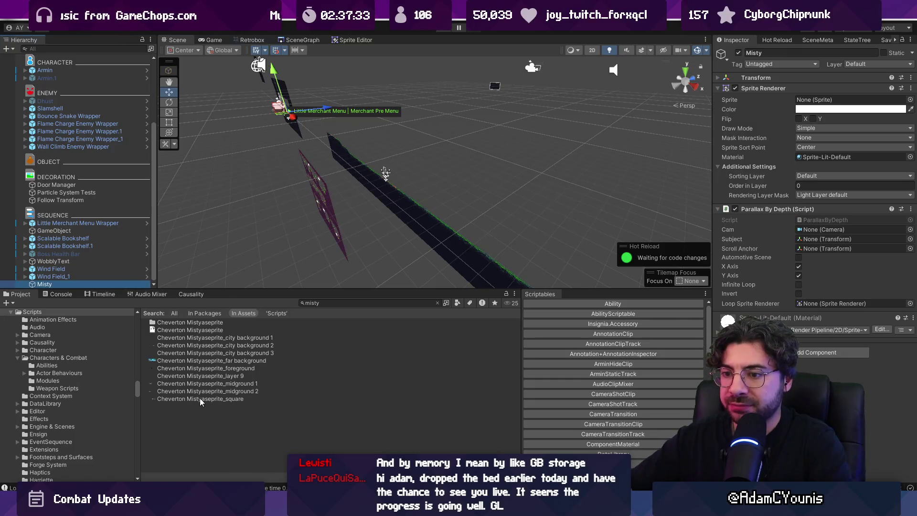
pyautogui.moveTo(217, 337)
pyautogui.mouseDown()
pyautogui.moveTo(837, 249)
pyautogui.moveTo(846, 157)
pyautogui.mouseUp()
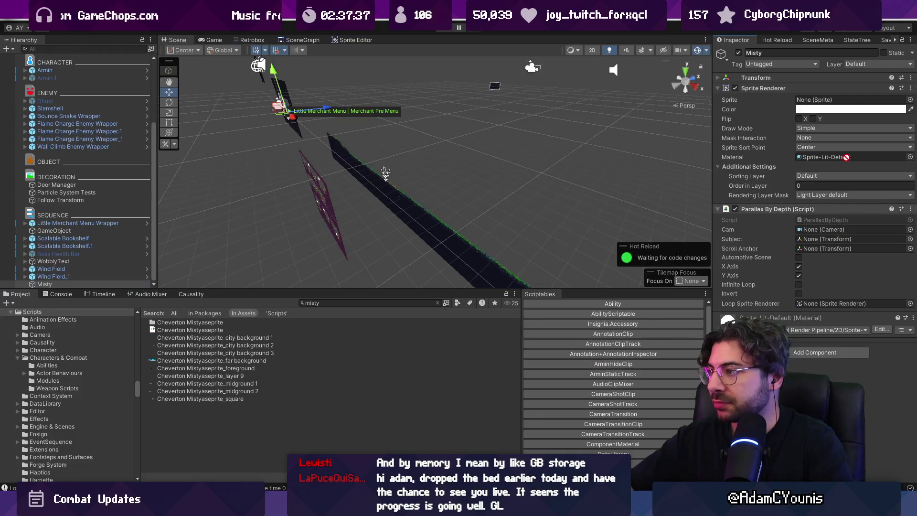
pyautogui.moveTo(828, 101); pyautogui.dragTo(751, 138)
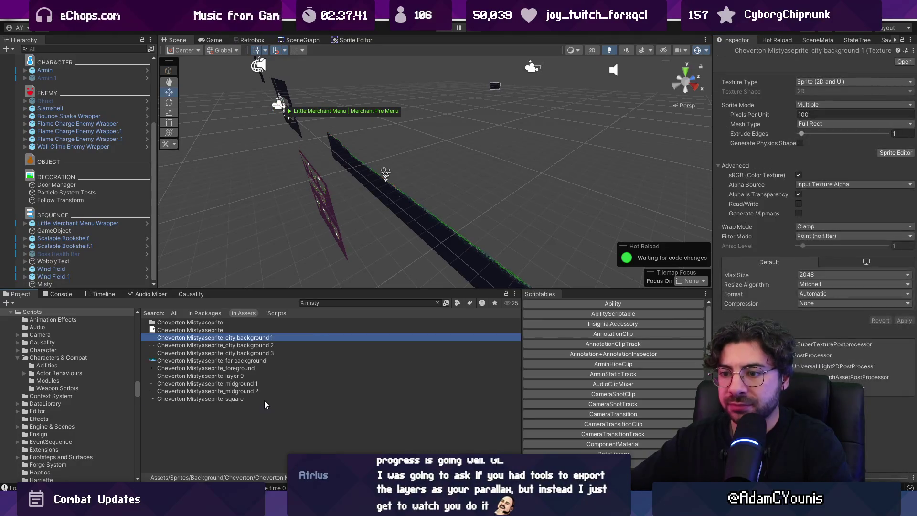
# Step: Switch all nine exported misty textures to Single sprite mode and apply the import settings
pyautogui.hotkey('shift', 'End')
pyautogui.click(822, 105)
pyautogui.click(812, 112)
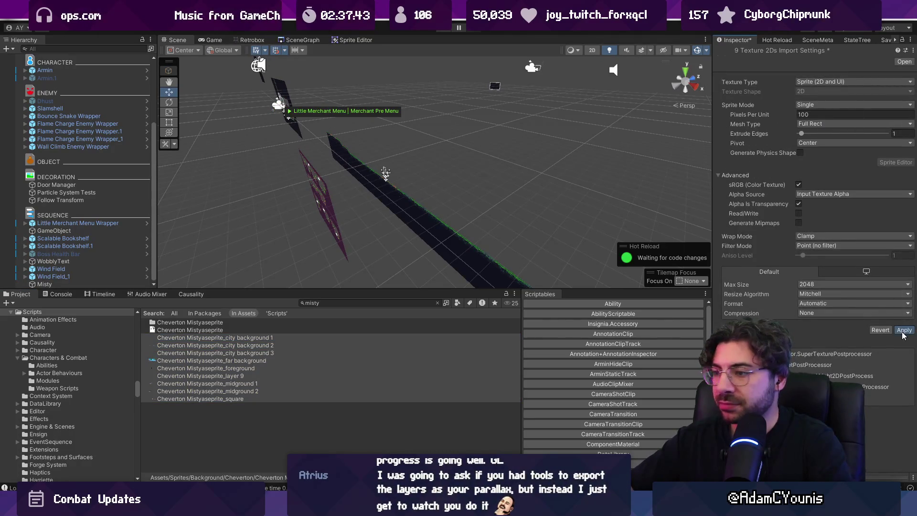
pyautogui.click(902, 331)
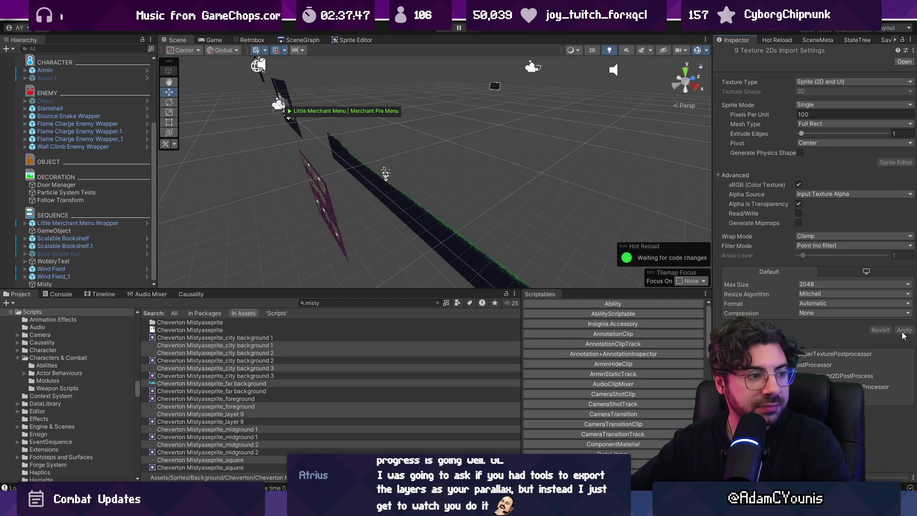
# Step: Select the city background 2 texture in the Project view
pyautogui.click(258, 345)
pyautogui.click(263, 352)
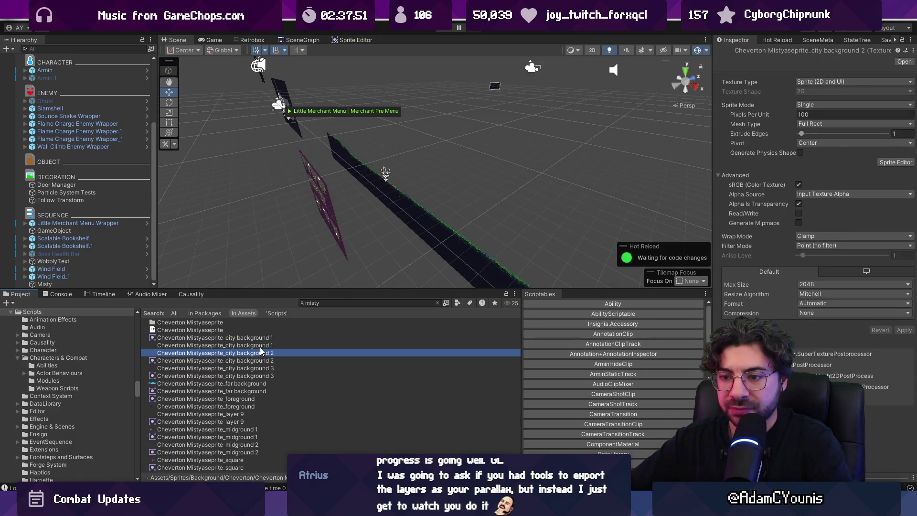
pyautogui.keyDown('ctrl'); pyautogui.scroll(2, 260, 348); pyautogui.keyUp('ctrl')
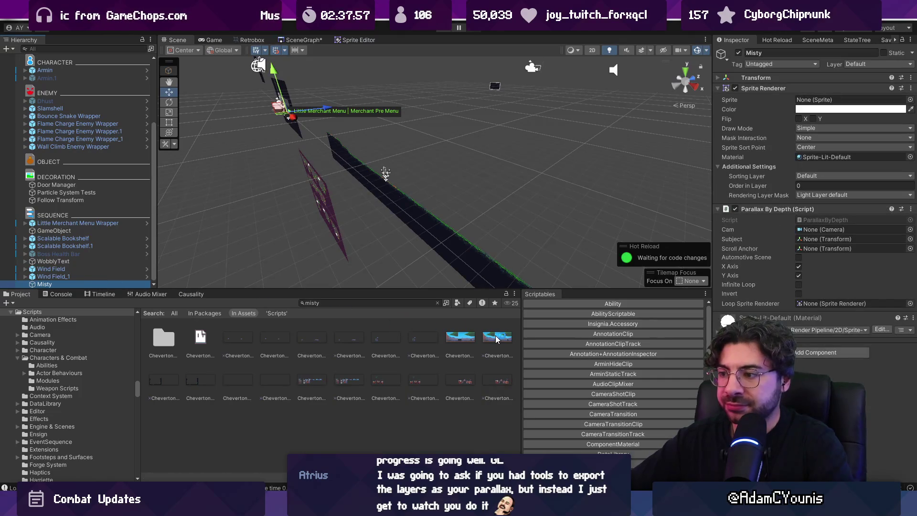
# Step: Assign the far background image as Misty's sprite and frame it in the scene
pyautogui.moveTo(461, 340); pyautogui.dragTo(846, 99)
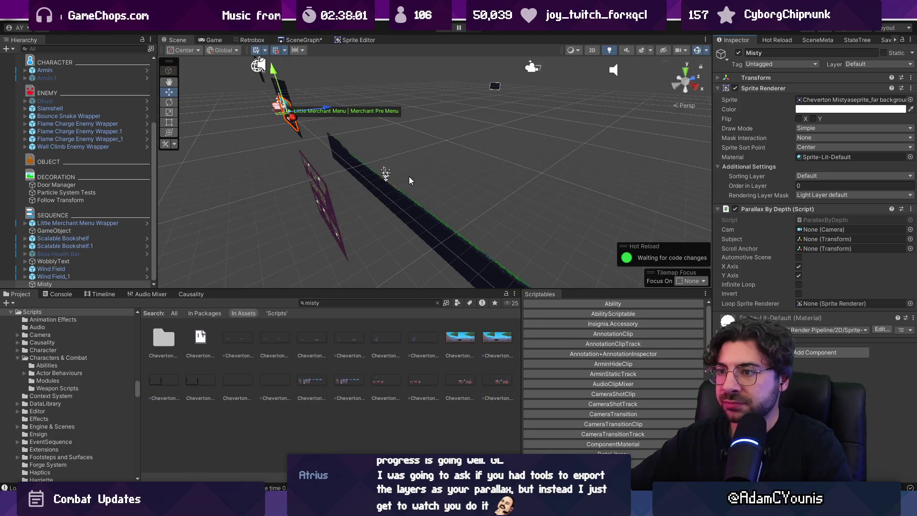
pyautogui.doubleClick(93, 284)
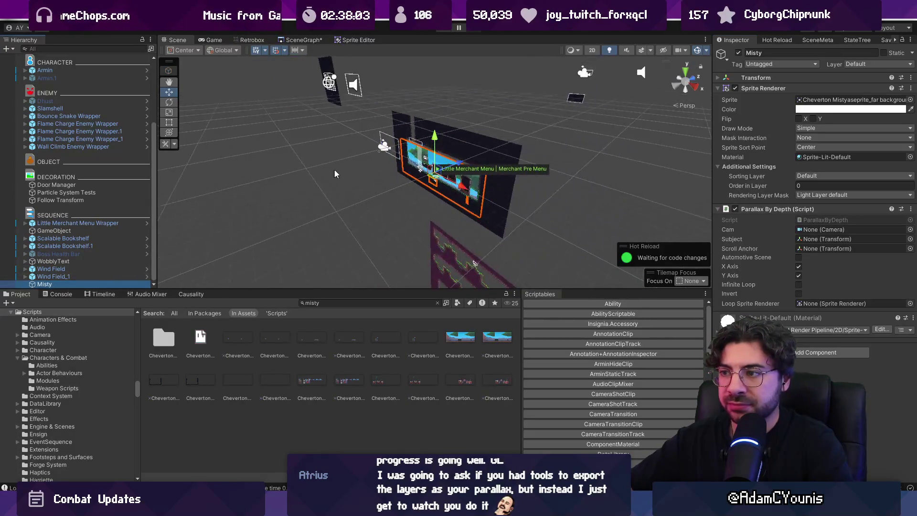
pyautogui.click(447, 188)
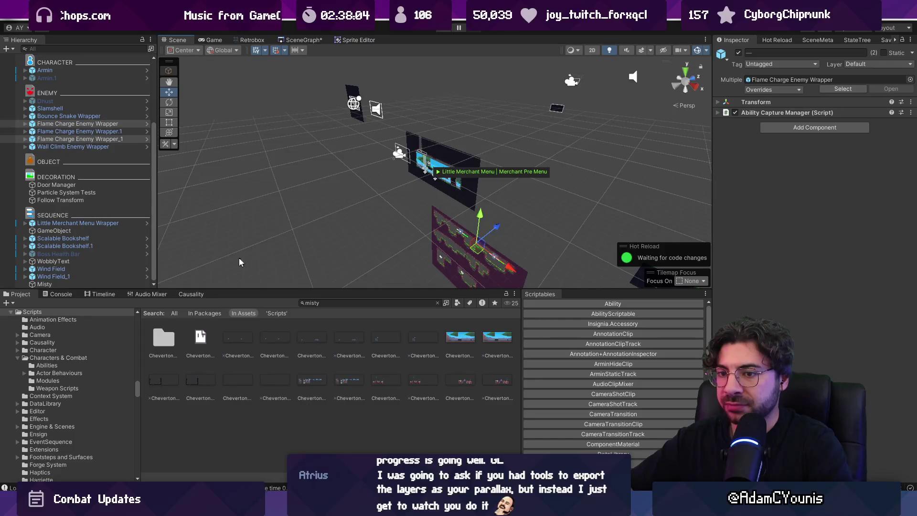
# Step: Wrap Misty in a new empty parent named Misty Wrapper
pyautogui.rightClick(109, 284)
pyautogui.rightClick(88, 285)
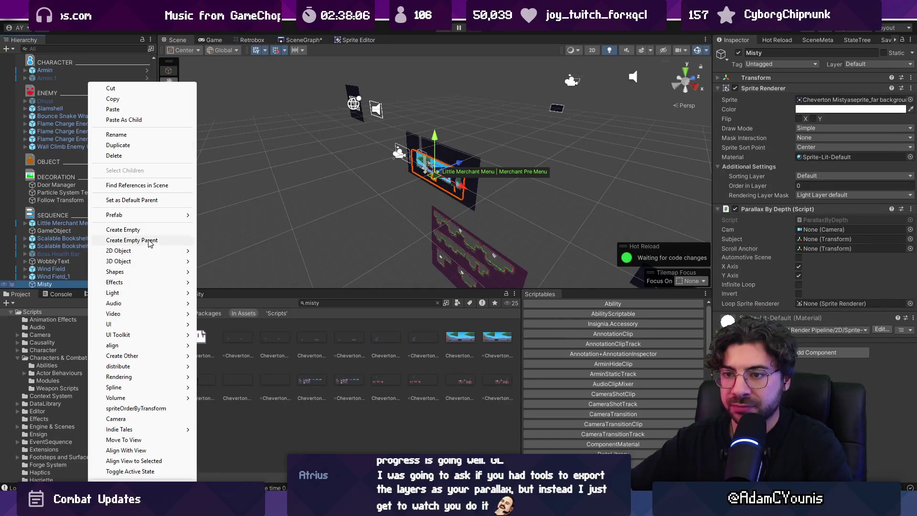
pyautogui.click(150, 241)
pyautogui.write('Misty Wrapper')
pyautogui.press('Return')
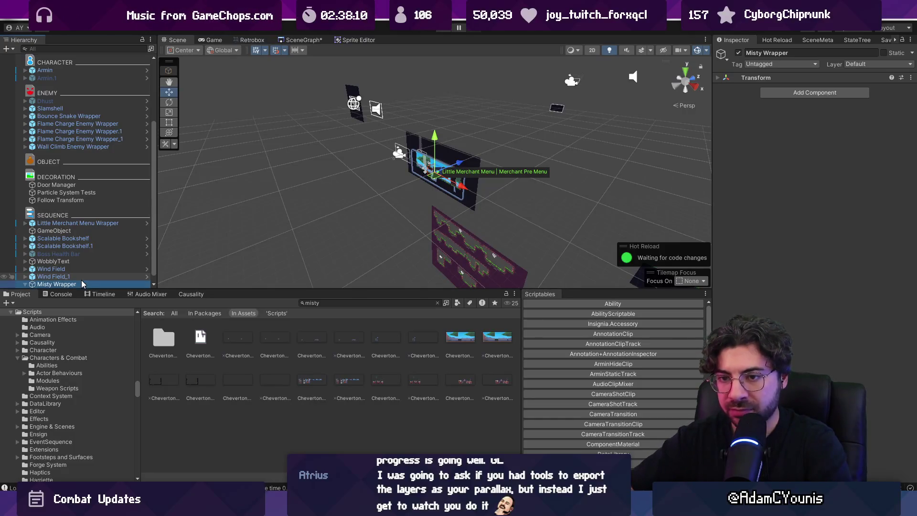
# Step: Correct the parent's name to Misty Wrapper and slide it along X to about 45.23
pyautogui.scroll(-1, 59, 242)
pyautogui.scroll(-1, 332, 189)
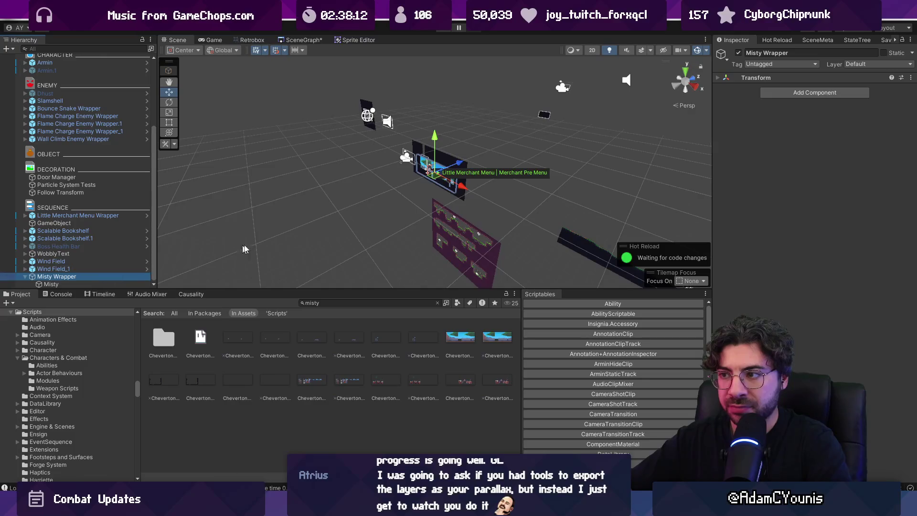
pyautogui.scroll(-2, 212, 258)
pyautogui.write('w')
pyautogui.click(784, 79)
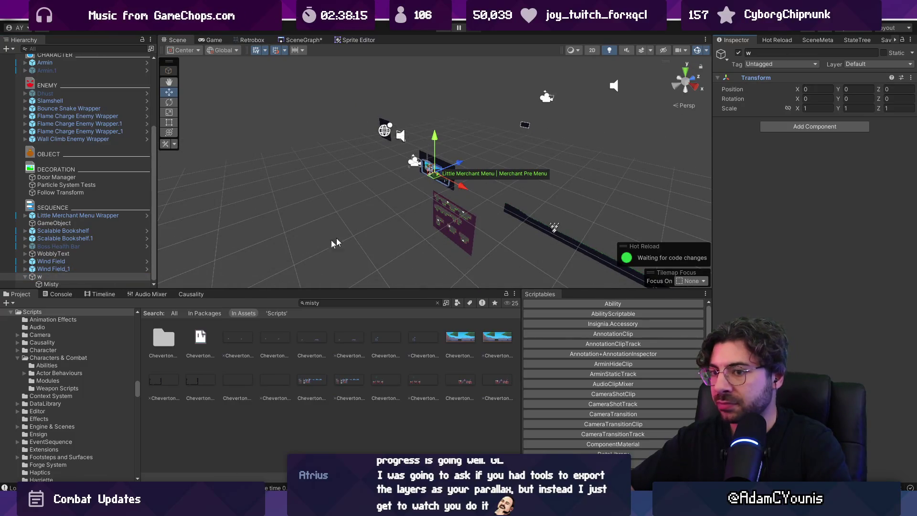
pyautogui.click(72, 278)
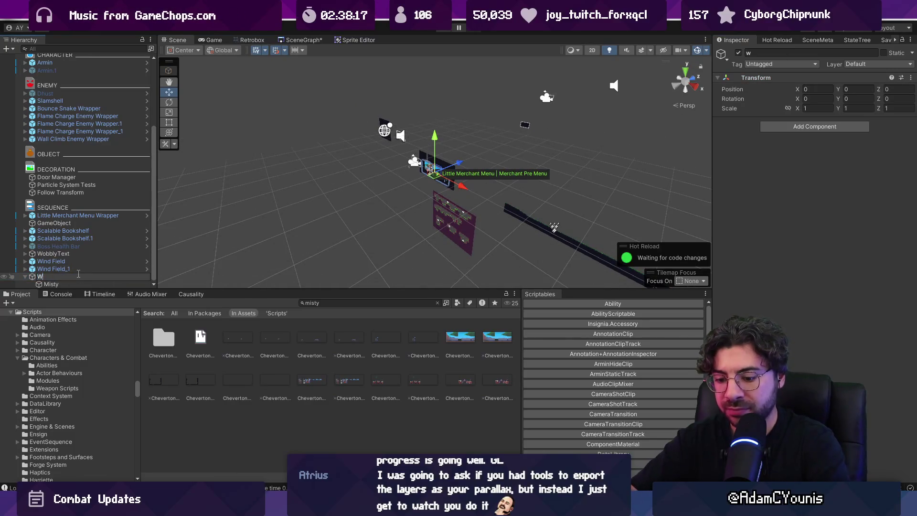
pyautogui.write('Misty Wrapper')
pyautogui.press('Return')
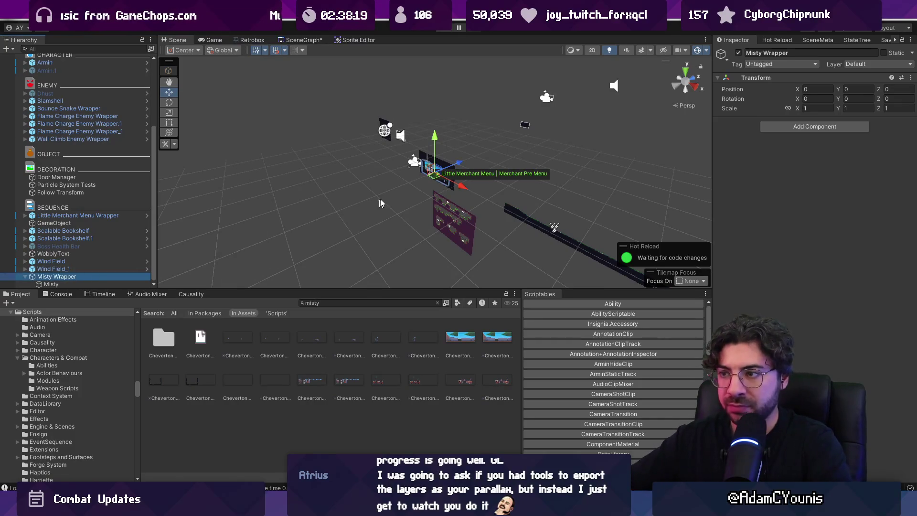
pyautogui.moveTo(462, 191); pyautogui.dragTo(621, 221)
# Step: Duplicate Misty into Misty_1 with the city background 1 sprite, nudged slightly along Z
pyautogui.press('f')
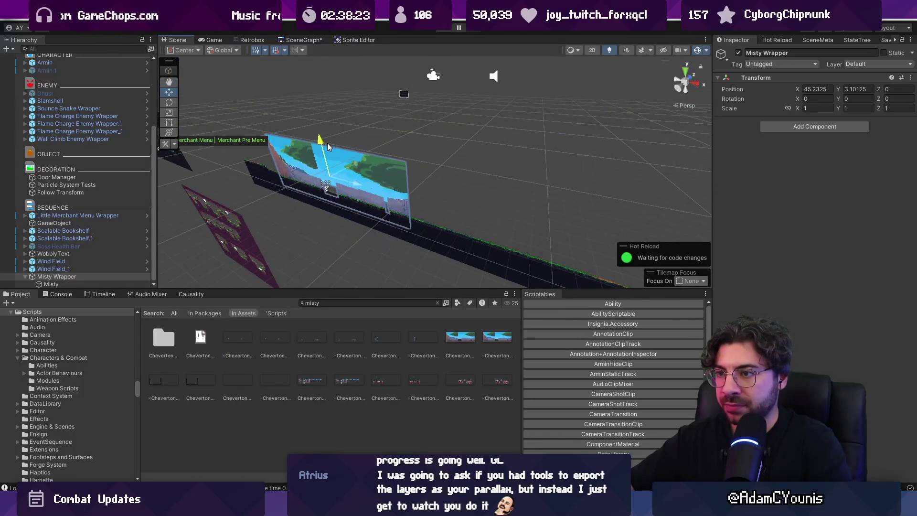
pyautogui.click(66, 284)
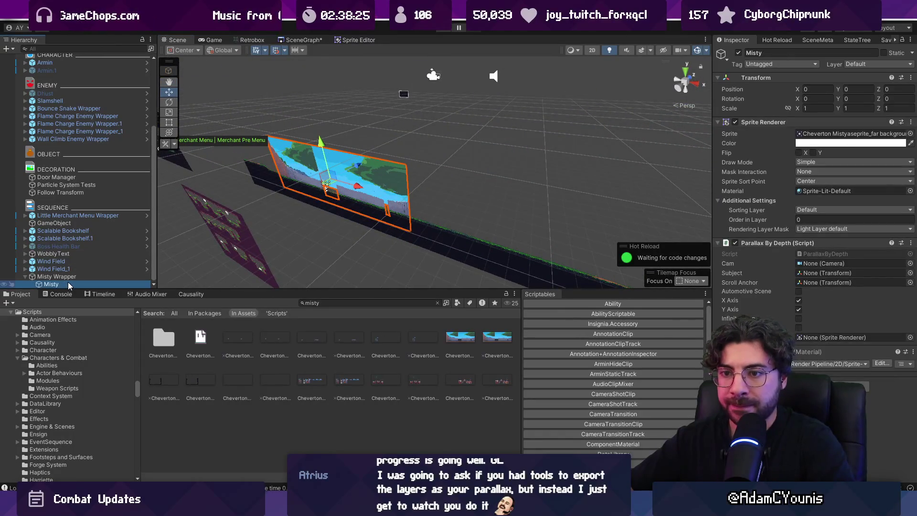
pyautogui.hotkey('ctrl', 'd')
pyautogui.click(911, 134)
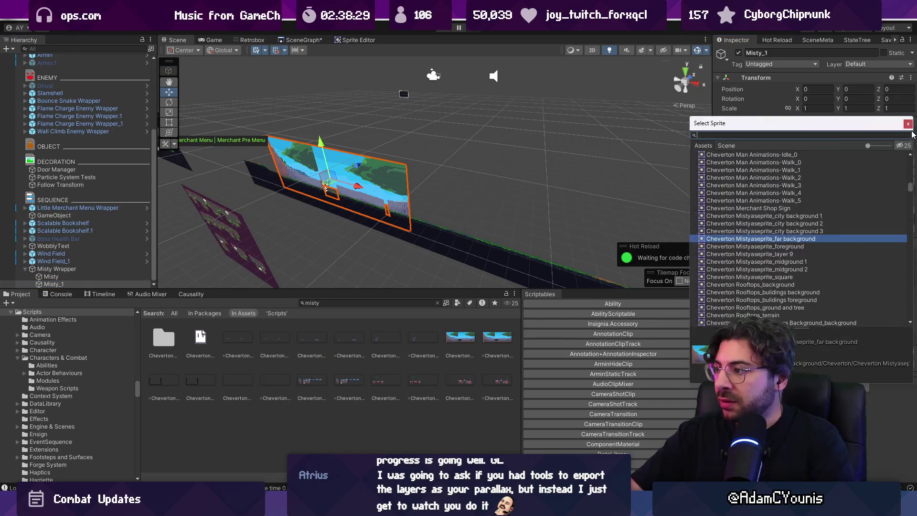
pyautogui.press('Up')
pyautogui.press('Up')
pyautogui.press('Up')
pyautogui.press('Return')
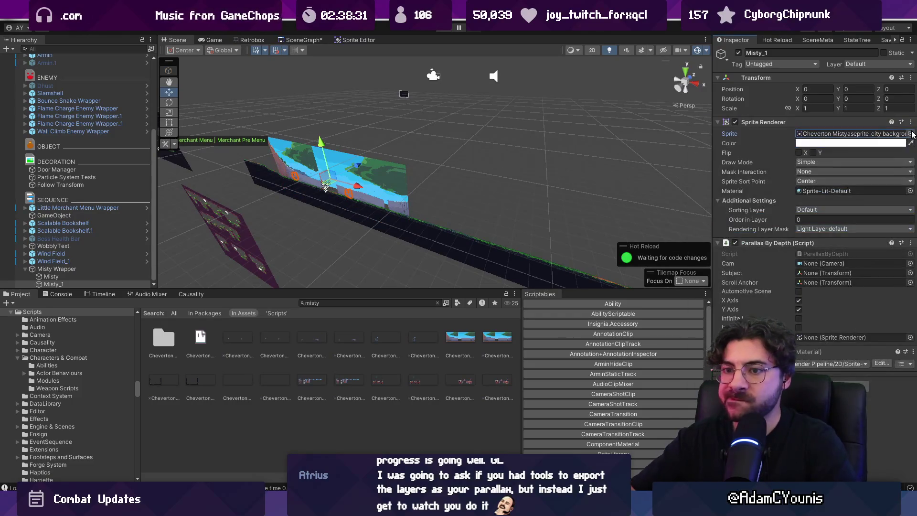
pyautogui.moveTo(361, 167); pyautogui.dragTo(353, 168)
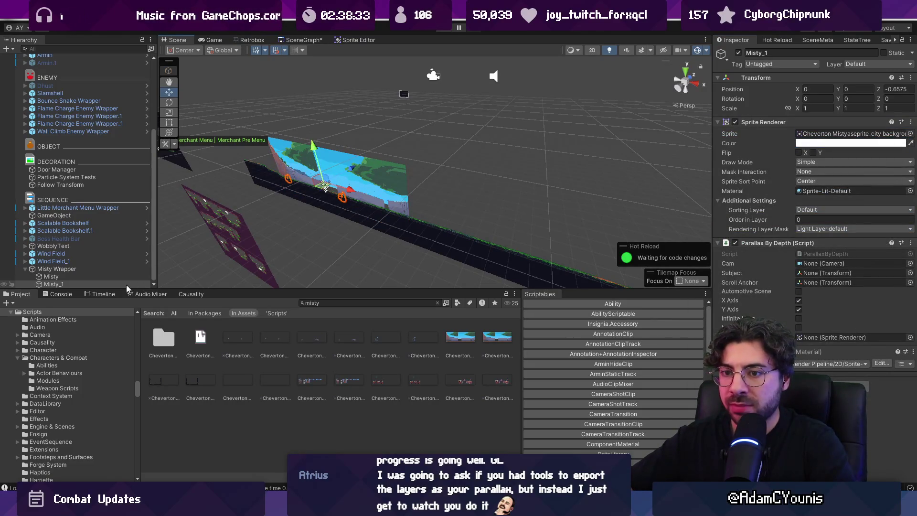
# Step: Add Misty_2 and Misty_3 copies showing city background 2 and city background 3
pyautogui.hotkey('ctrl', 'd')
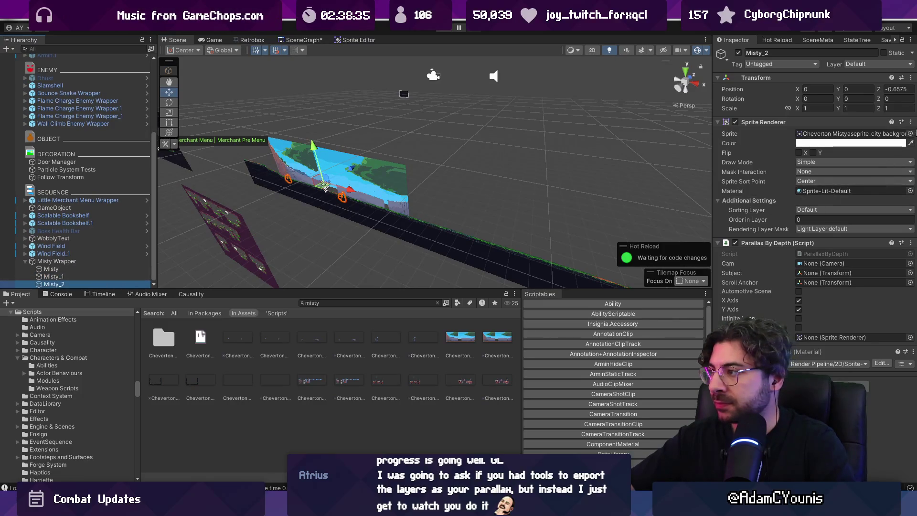
pyautogui.click(910, 134)
pyautogui.press('Down')
pyautogui.press('Down')
pyautogui.press('Up')
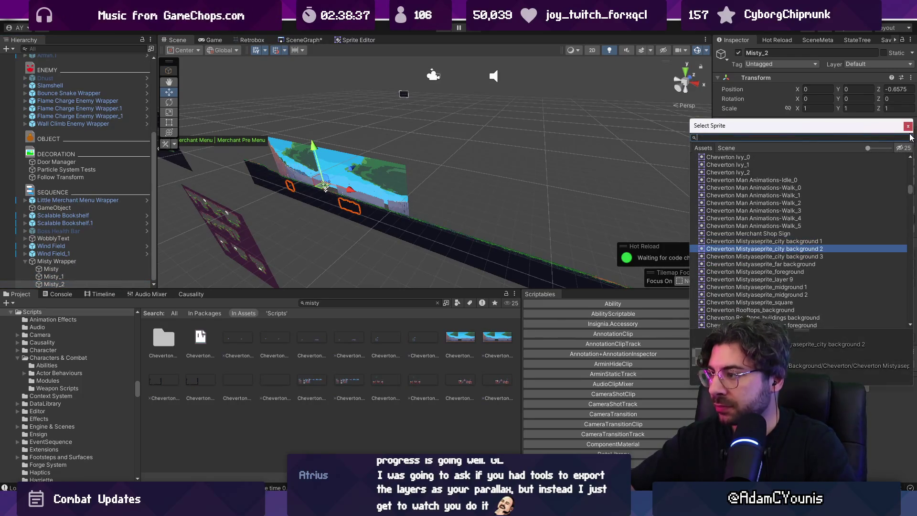
pyautogui.press('Return')
pyautogui.click(92, 283)
pyautogui.hotkey('ctrl', 'd')
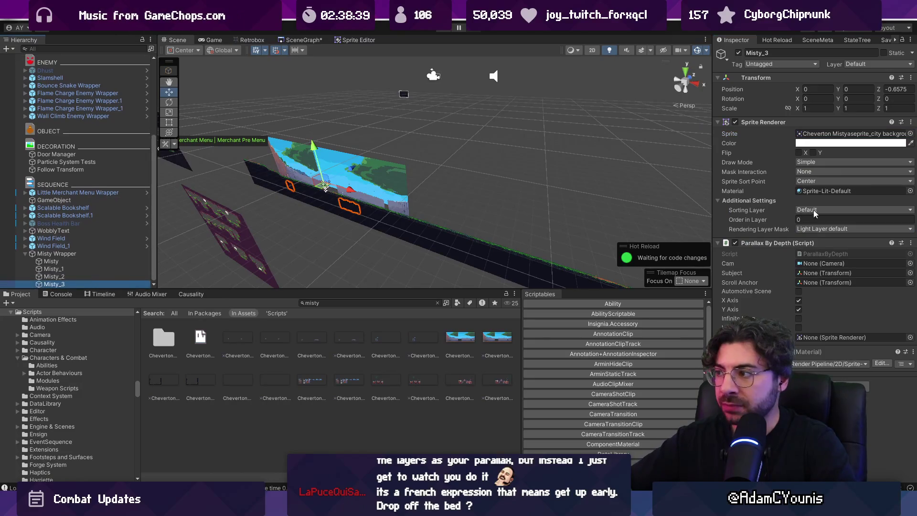
pyautogui.click(910, 134)
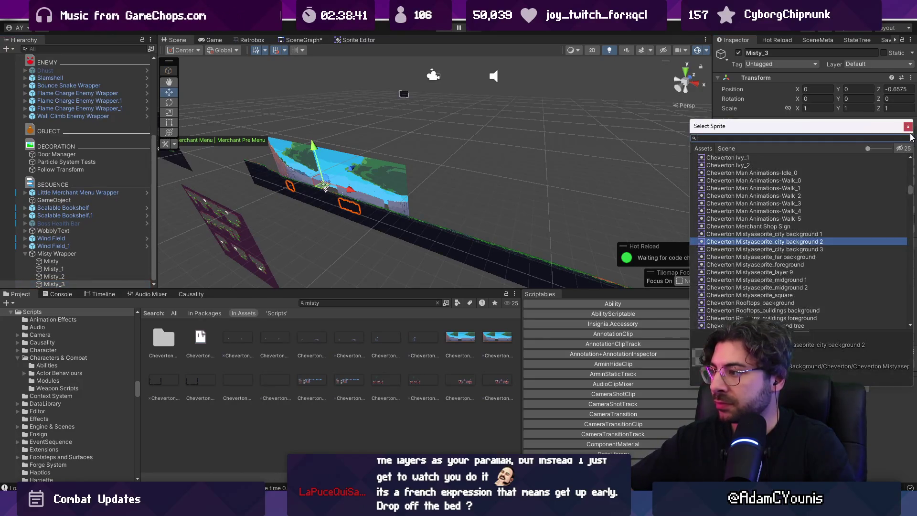
pyautogui.press('Down')
pyautogui.press('Return')
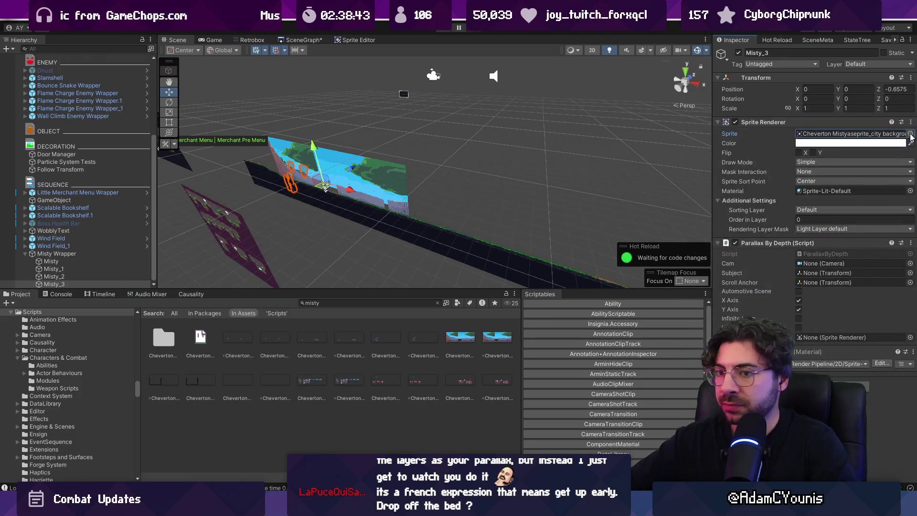
# Step: Add Misty_4, Misty_5 and Misty_6 copies with the midground 1, midground 2 and foreground sprites
pyautogui.hotkey('ctrl', 'd')
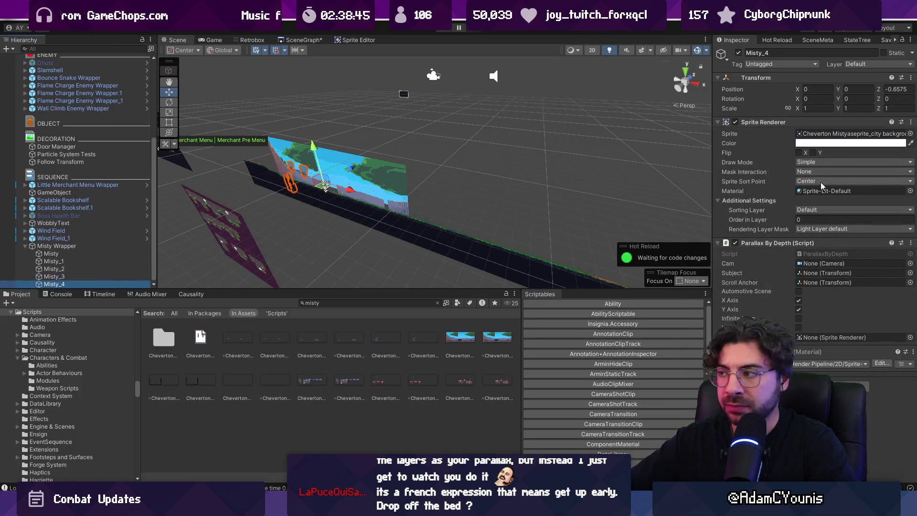
pyautogui.click(911, 134)
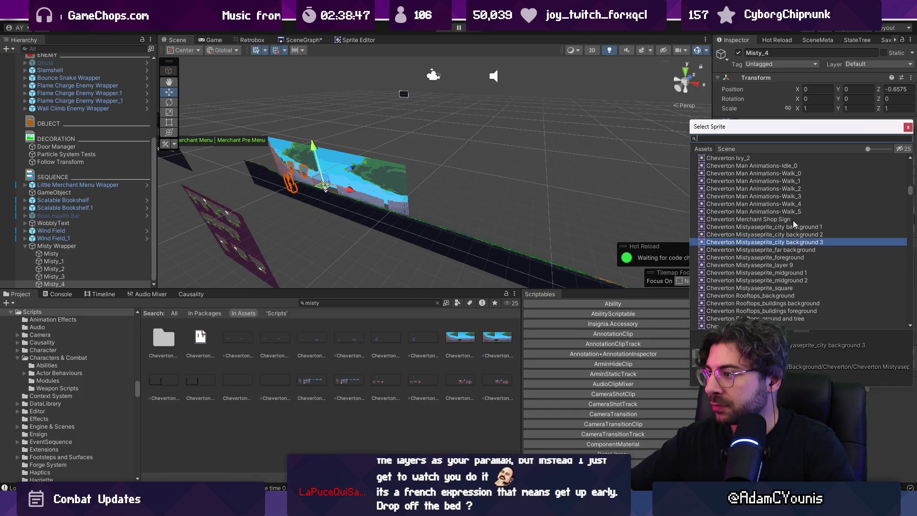
pyautogui.click(789, 273)
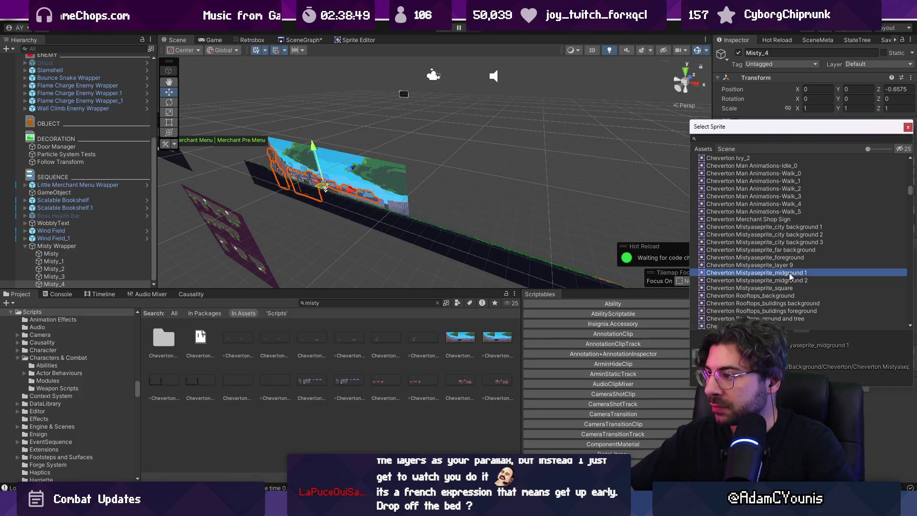
pyautogui.press('Return')
pyautogui.hotkey('ctrl', 'd')
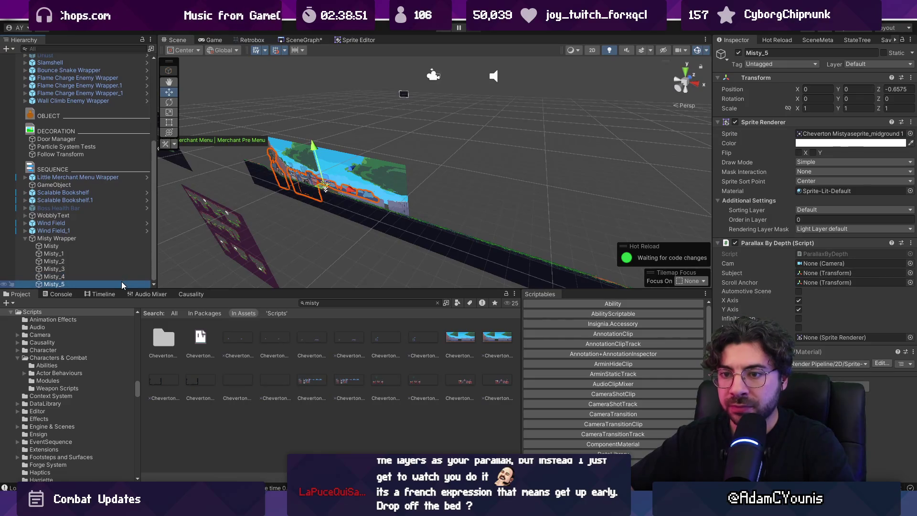
pyautogui.click(911, 133)
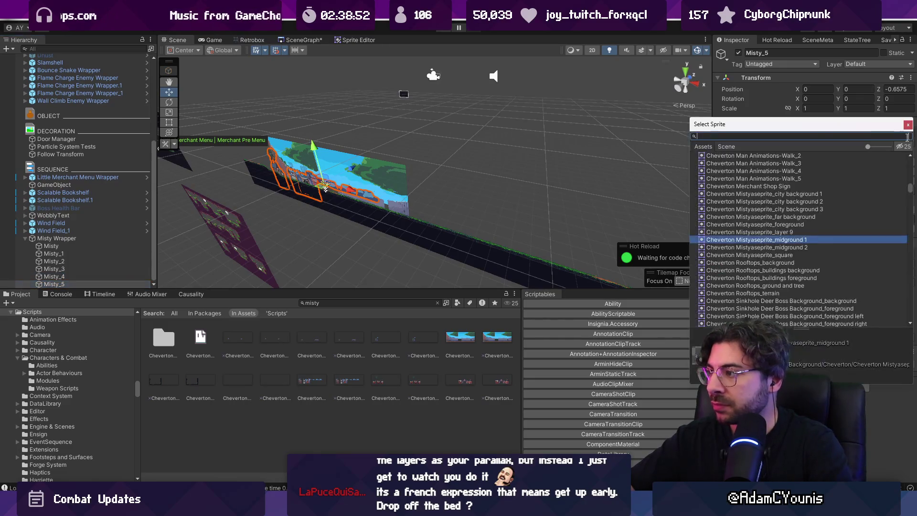
pyautogui.doubleClick(815, 248)
pyautogui.hotkey('ctrl', 'd')
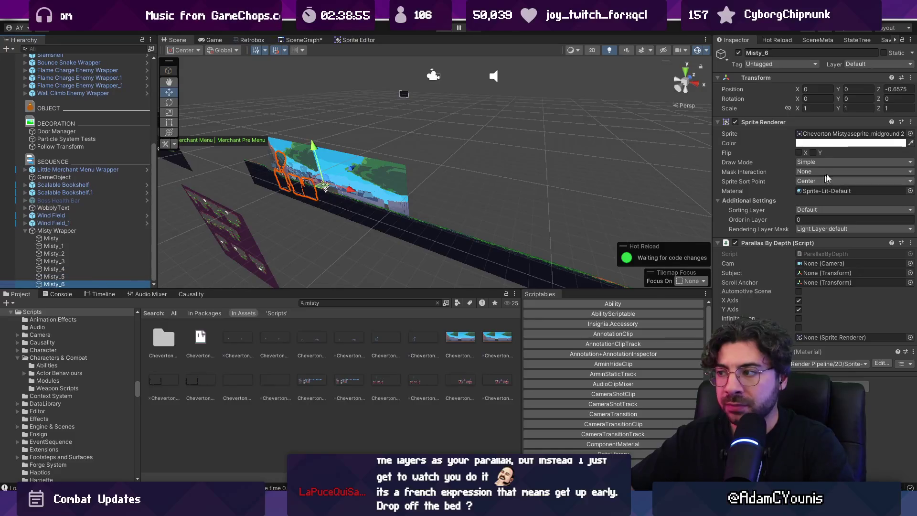
pyautogui.click(911, 133)
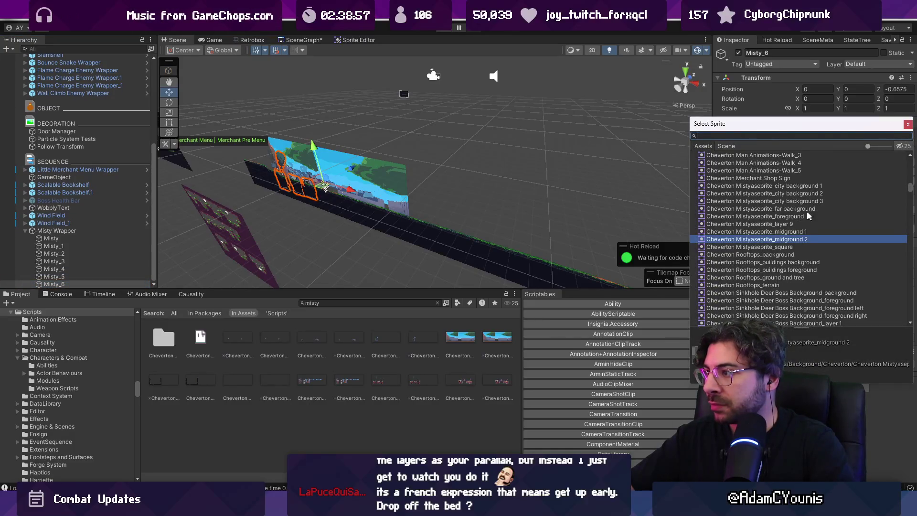
pyautogui.click(802, 217)
pyautogui.doubleClick(801, 217)
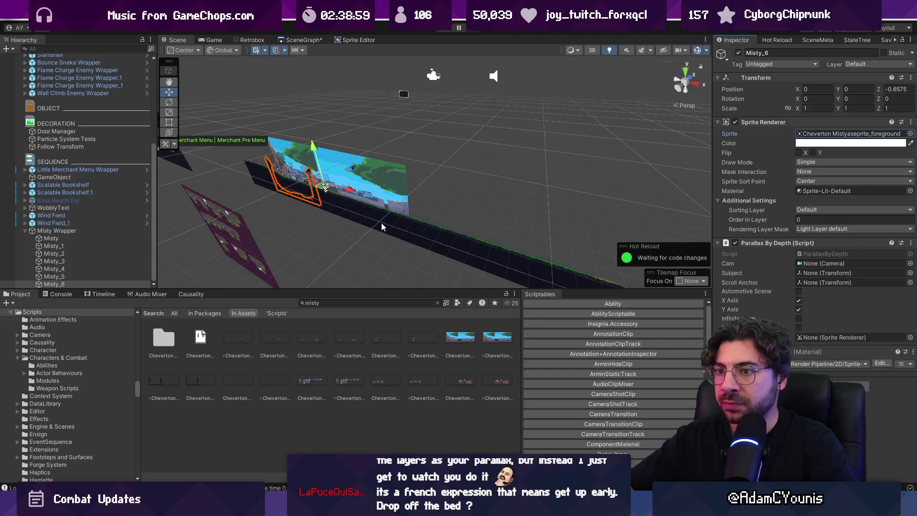
pyautogui.click(86, 238)
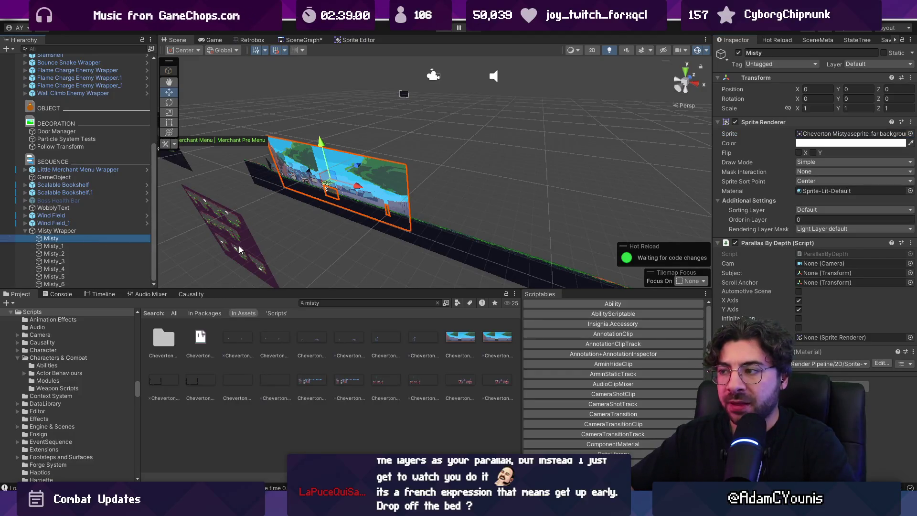
# Step: Put Misty and Misty_1 through Misty_3 on the Background sorting layer
pyautogui.click(817, 211)
pyautogui.click(816, 242)
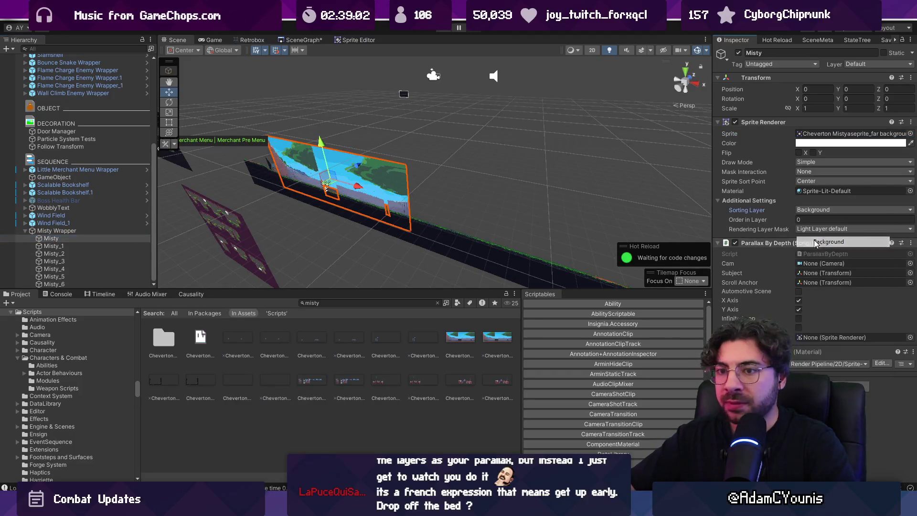
pyautogui.click(76, 246)
pyautogui.keyDown('shift'); pyautogui.click(98, 261); pyautogui.keyUp('shift')
pyautogui.click(821, 210)
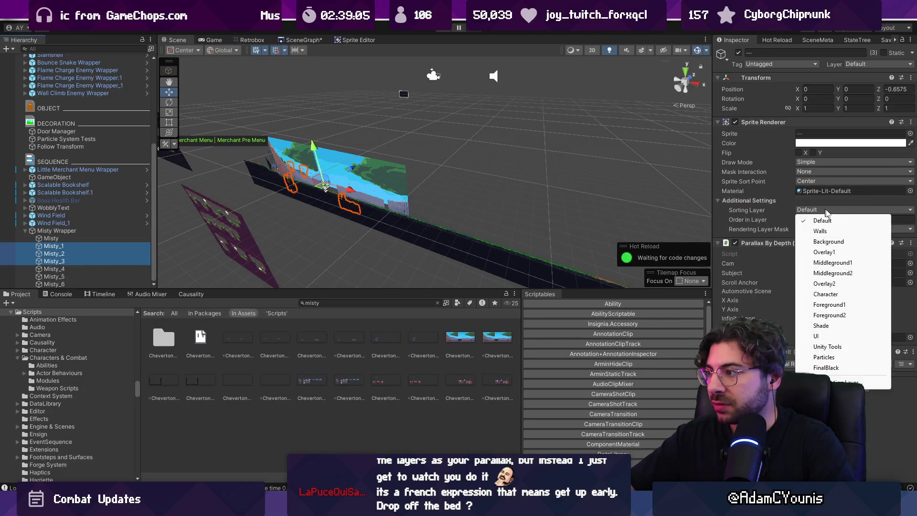
pyautogui.click(831, 242)
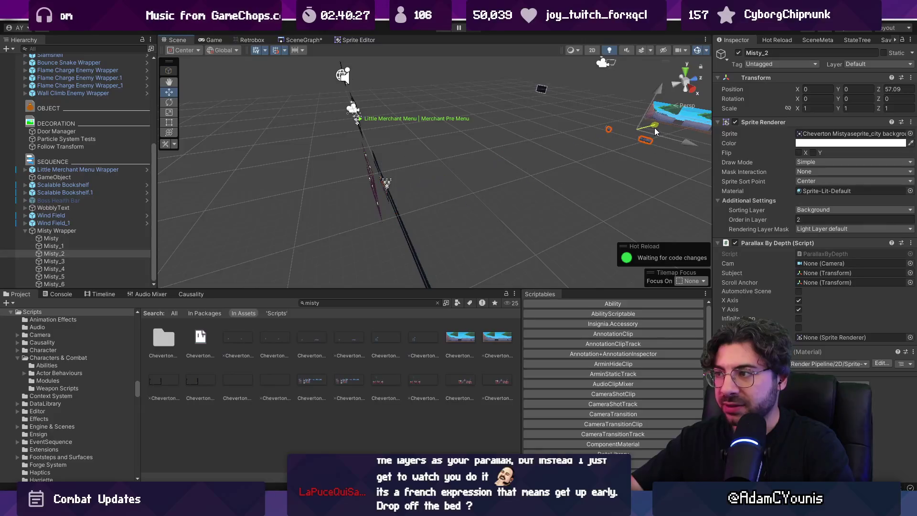
# Step: Frame the city background layers and push Misty_3 deeper to Z 10.225
pyautogui.doubleClick(92, 249)
pyautogui.click(90, 246)
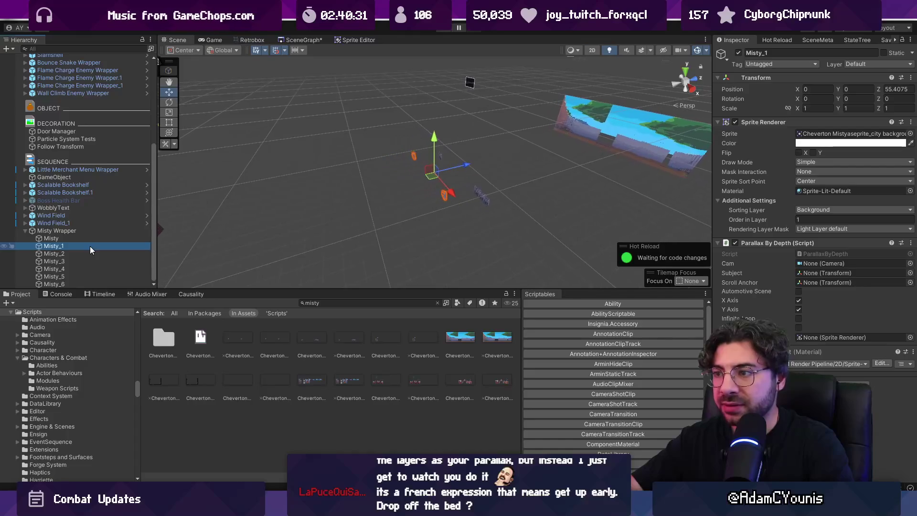
pyautogui.press('f')
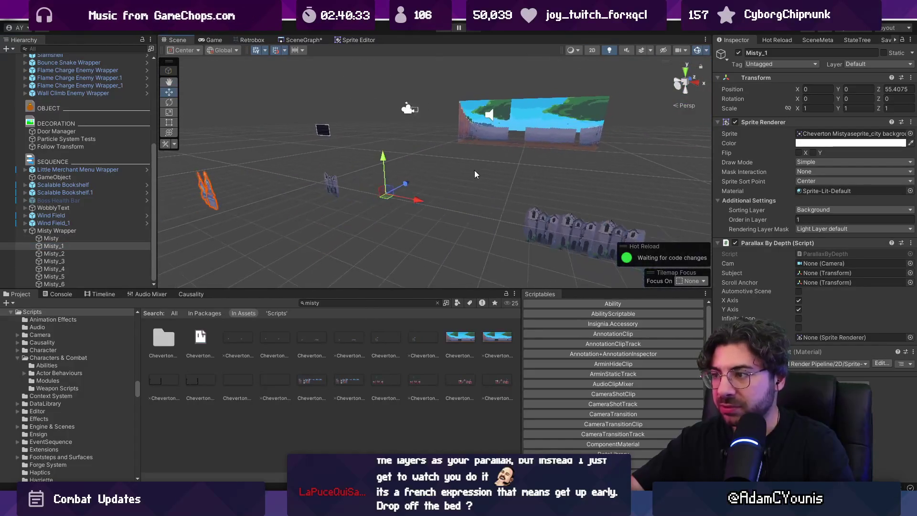
pyautogui.click(91, 253)
pyautogui.press('Up')
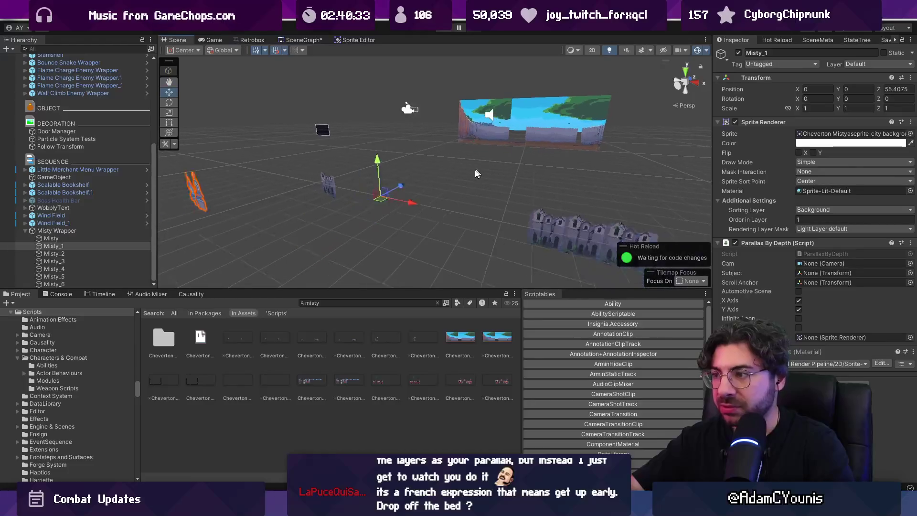
pyautogui.click(90, 253)
pyautogui.doubleClick(88, 261)
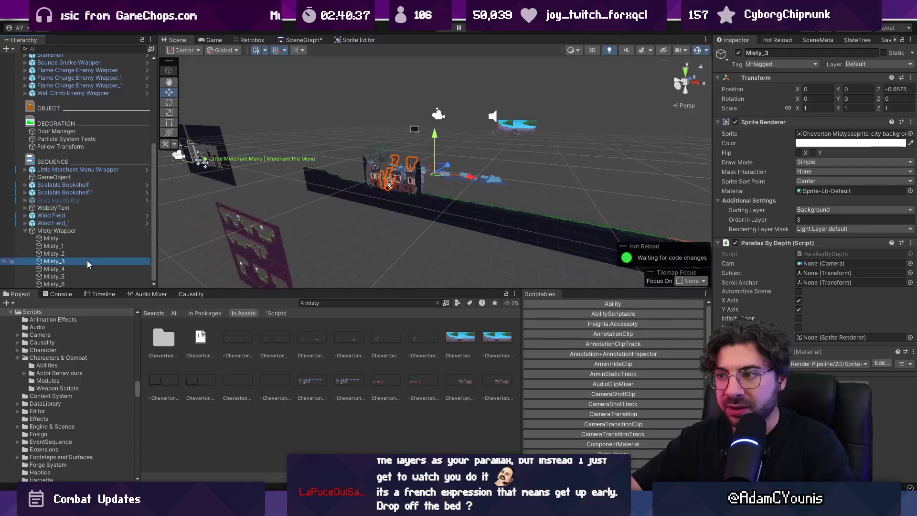
pyautogui.moveTo(448, 164); pyautogui.dragTo(454, 145)
pyautogui.scroll(-10, 454, 145)
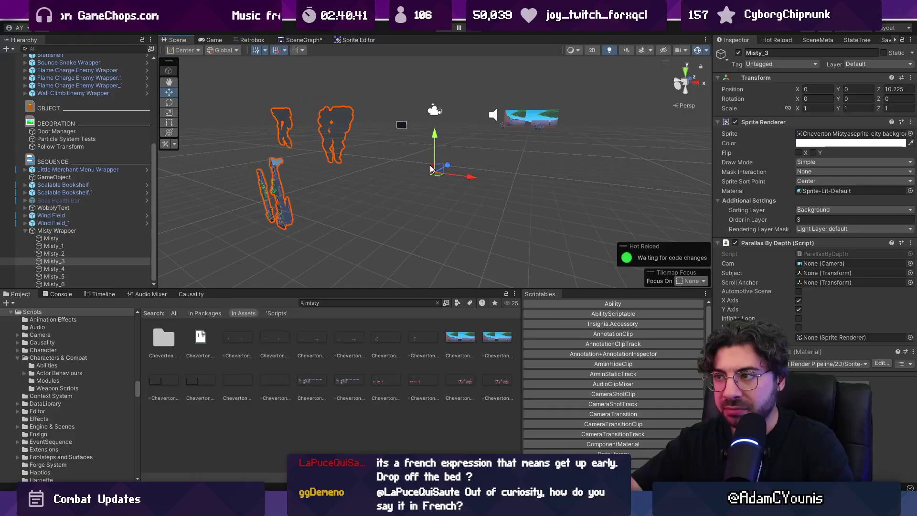
pyautogui.click(427, 214)
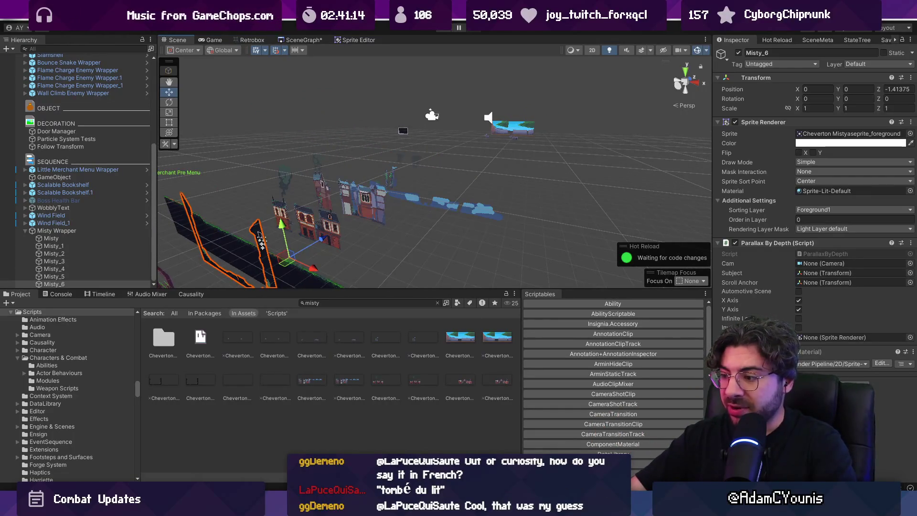
# Step: Crop the Aseprite canvas from the right to 640px wide, then return to Unity
pyautogui.scroll(-2, 471, 215)
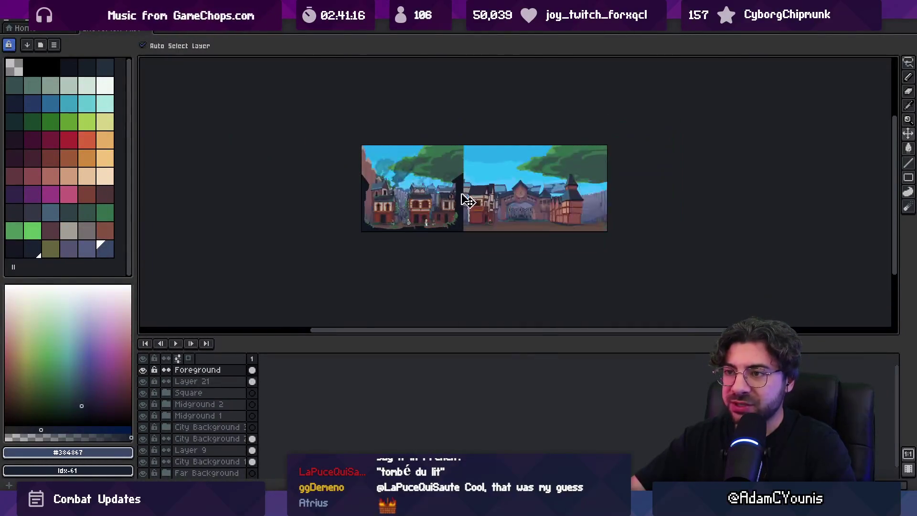
pyautogui.click(54, 22)
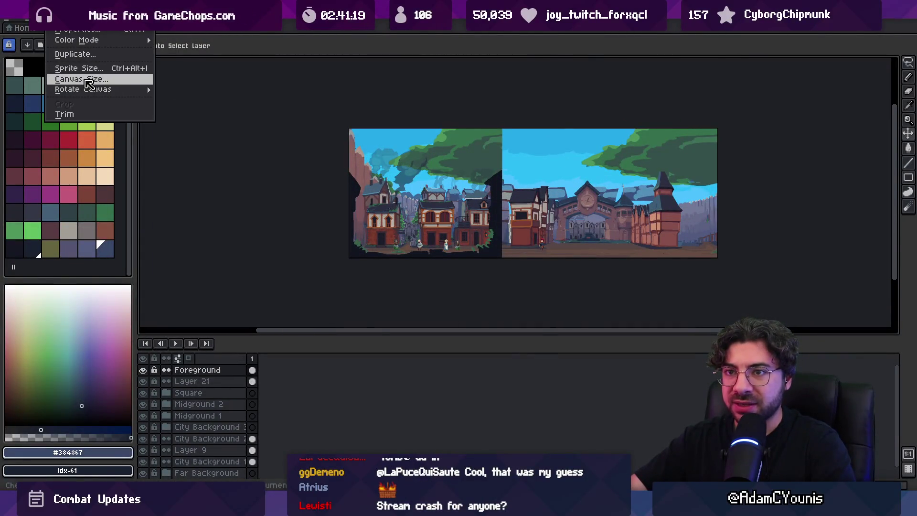
pyautogui.click(87, 82)
pyautogui.moveTo(717, 217); pyautogui.dragTo(500, 204)
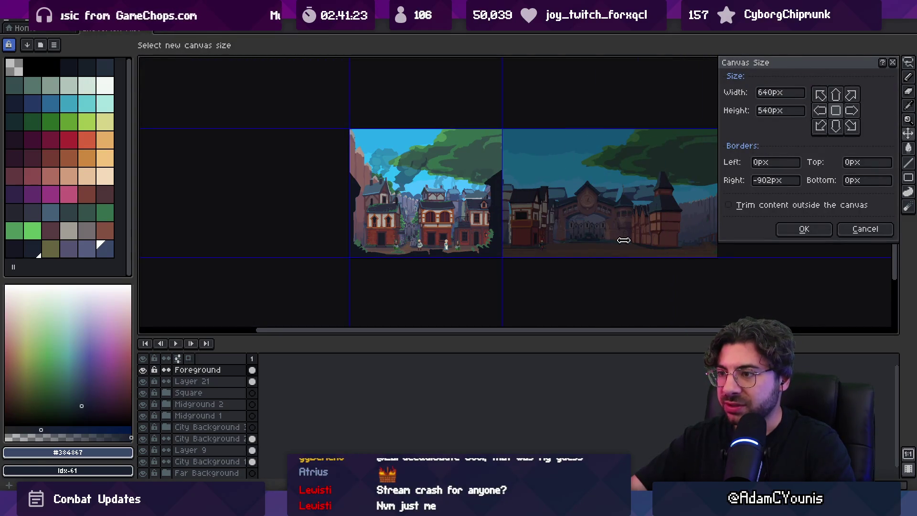
pyautogui.moveTo(505, 202)
pyautogui.mouseDown()
pyautogui.moveTo(492, 201)
pyautogui.moveTo(503, 200)
pyautogui.mouseUp()
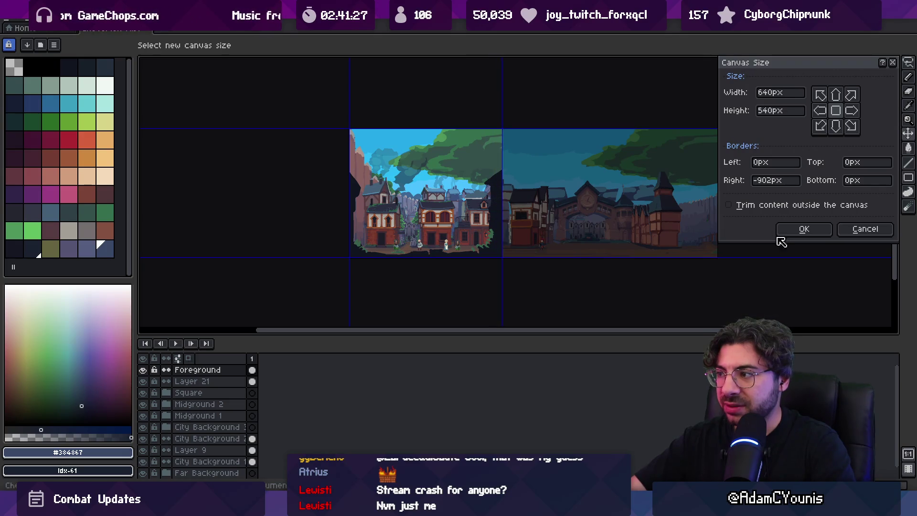
pyautogui.click(793, 234)
pyautogui.hotkey('alt', 'Tab')
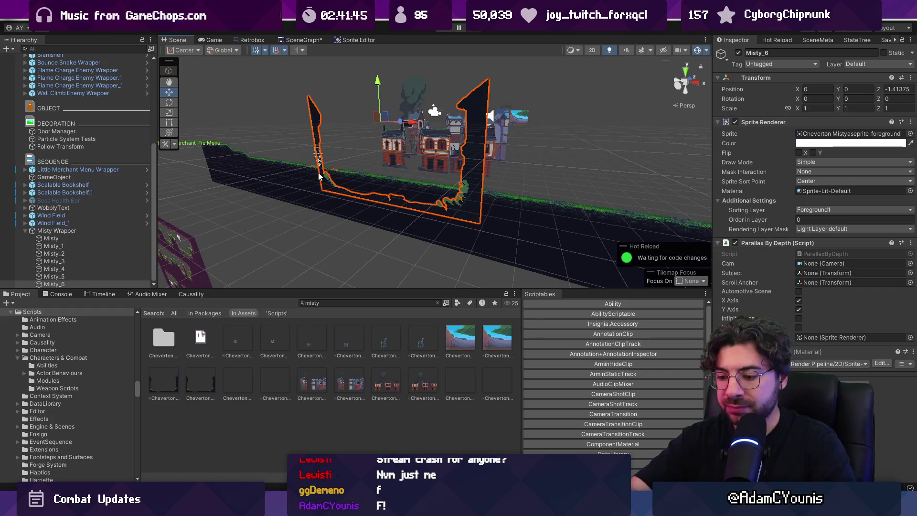
pyautogui.hotkey('ctrl', 'p')
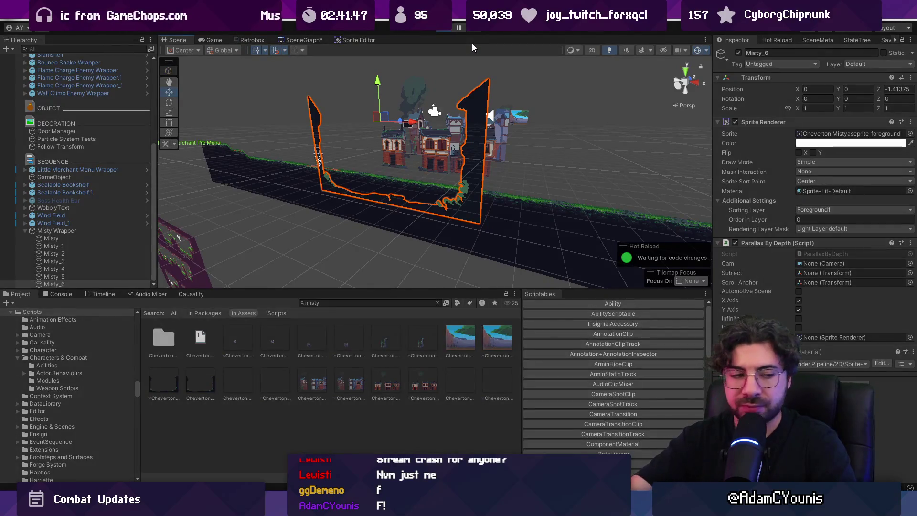
pyautogui.press('Right')
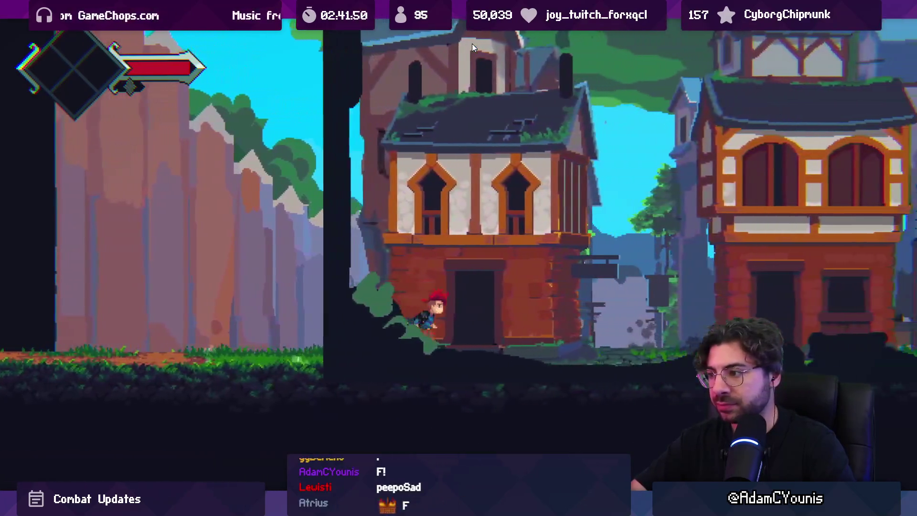
pyautogui.press('Right')
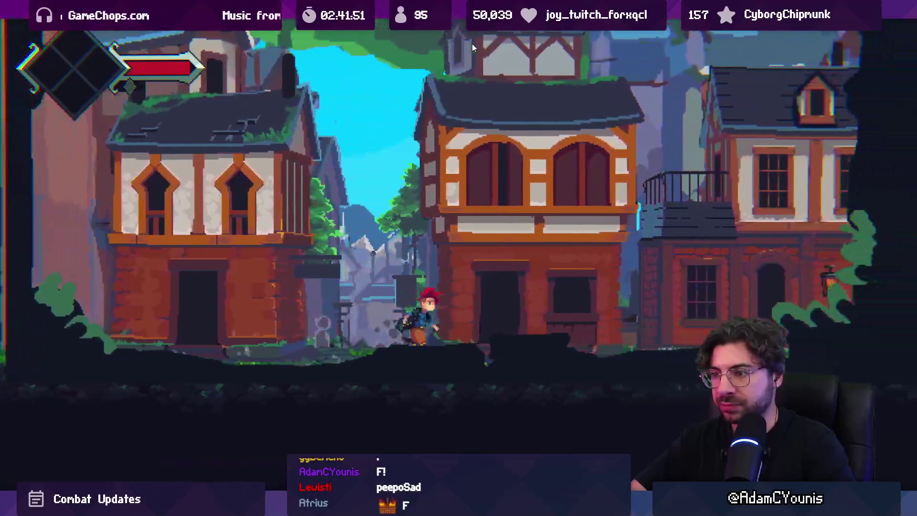
pyautogui.press('Left')
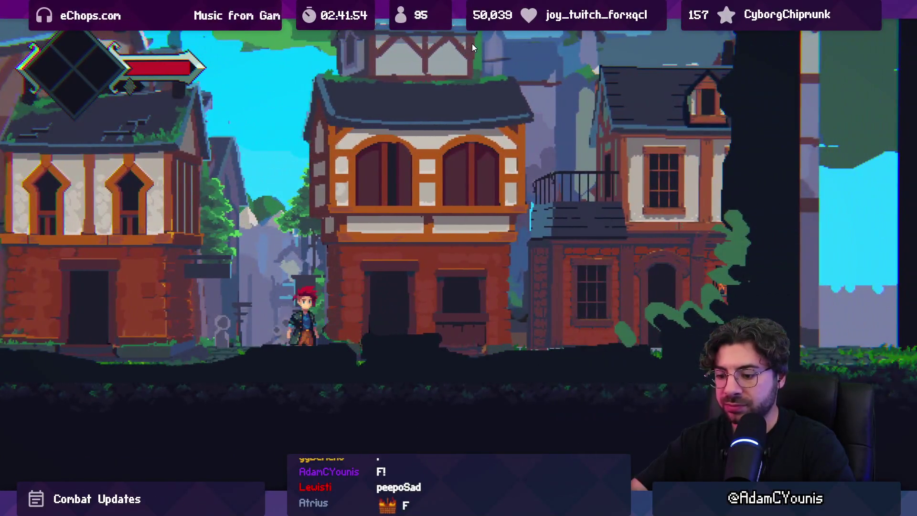
pyautogui.hotkey('shift', 'space')
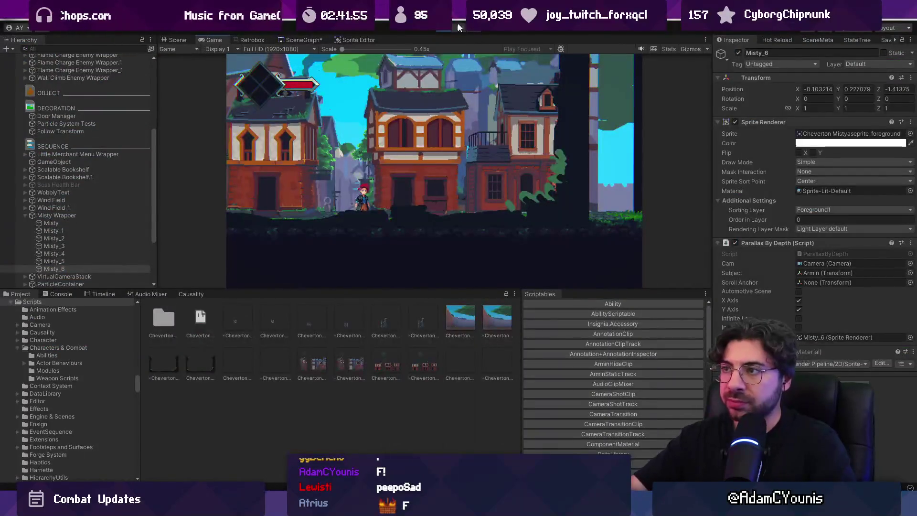
pyautogui.hotkey('ctrl', 'p')
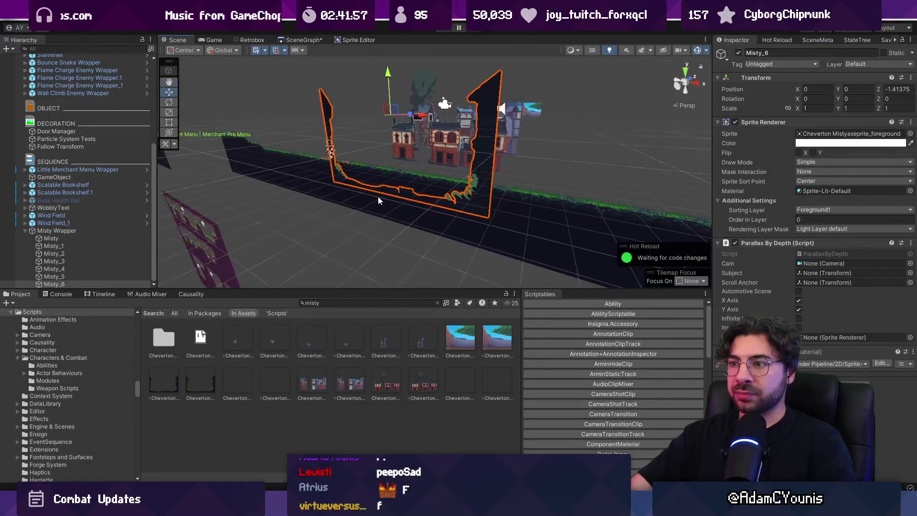
pyautogui.moveTo(451, 151); pyautogui.dragTo(456, 208)
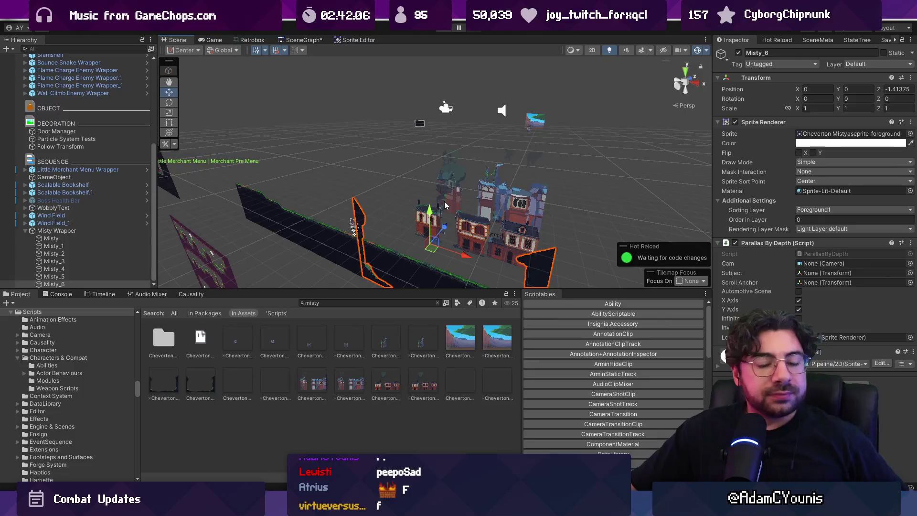
pyautogui.click(121, 238)
pyautogui.keyDown('shift'); pyautogui.click(121, 283); pyautogui.keyUp('shift')
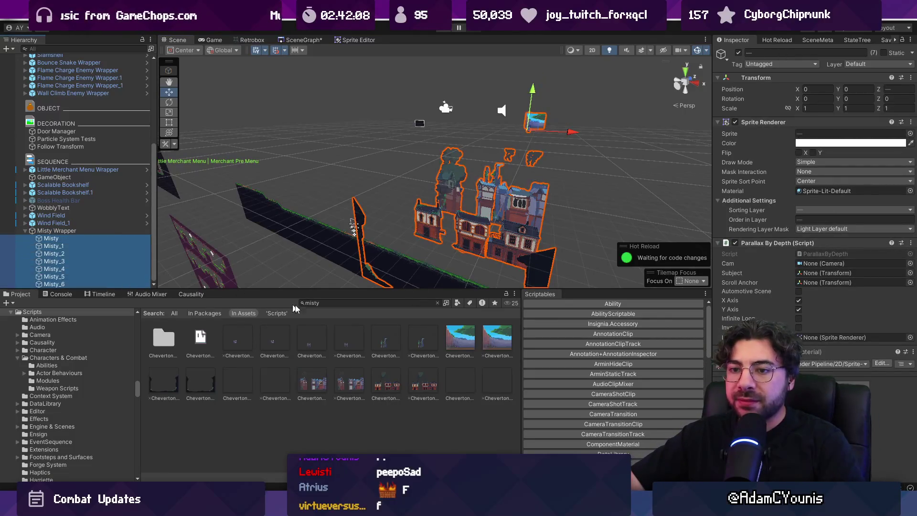
pyautogui.click(798, 328)
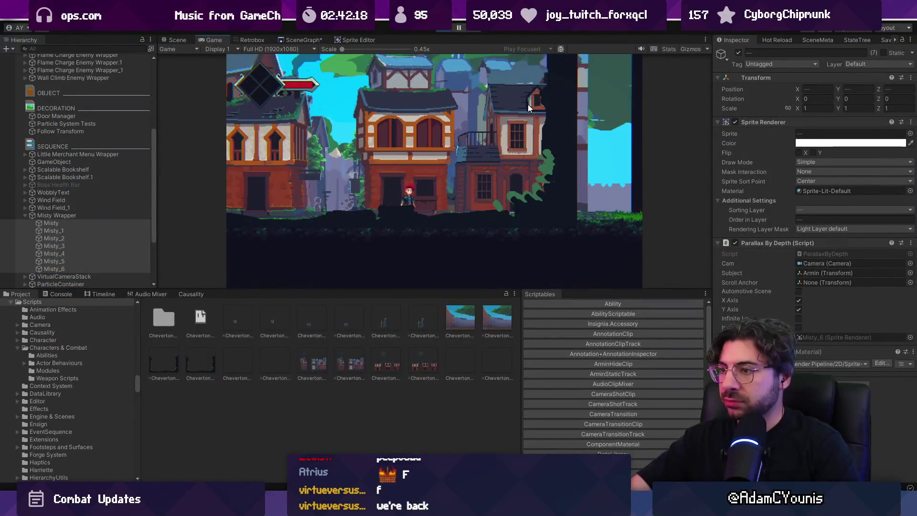
pyautogui.hotkey('ctrl', 'p')
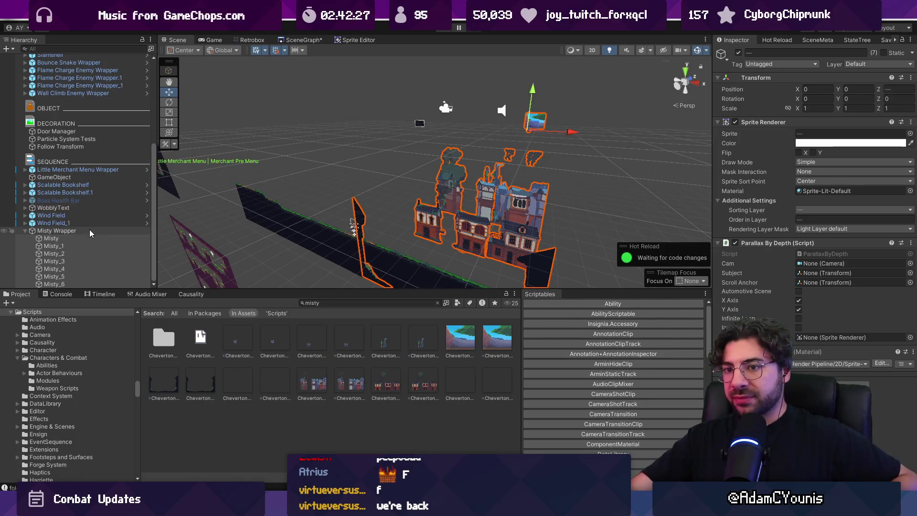
pyautogui.moveTo(90, 233)
pyautogui.mouseDown()
pyautogui.moveTo(836, 306)
pyautogui.moveTo(838, 281)
pyautogui.mouseUp()
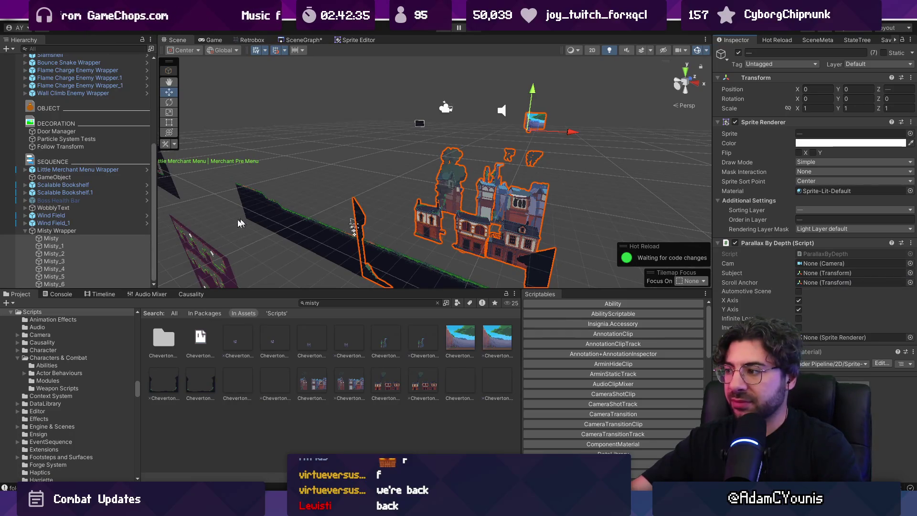
pyautogui.rightClick(46, 231)
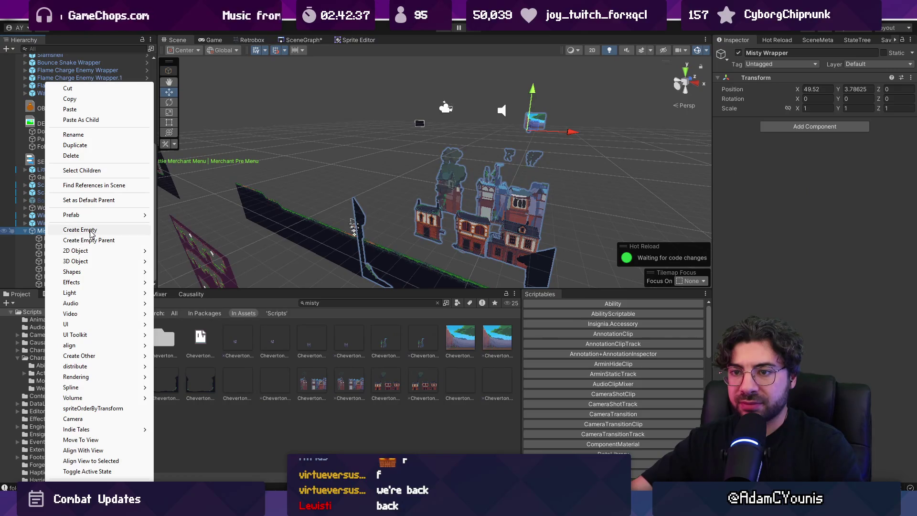
# Step: Add an empty child named Anchor under Misty Wrapper and frame it in a 2D view
pyautogui.click(91, 232)
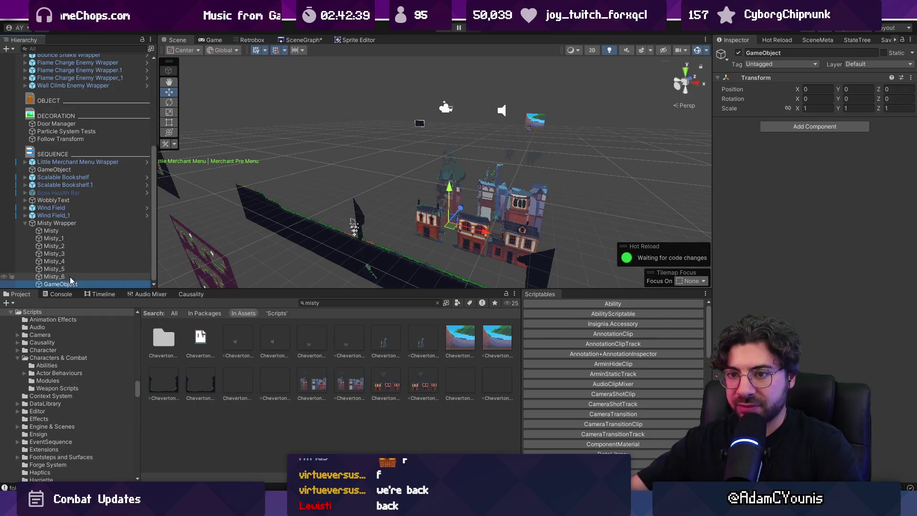
pyautogui.write('Anchor')
pyautogui.press('Return')
pyautogui.press('2')
pyautogui.press('t')
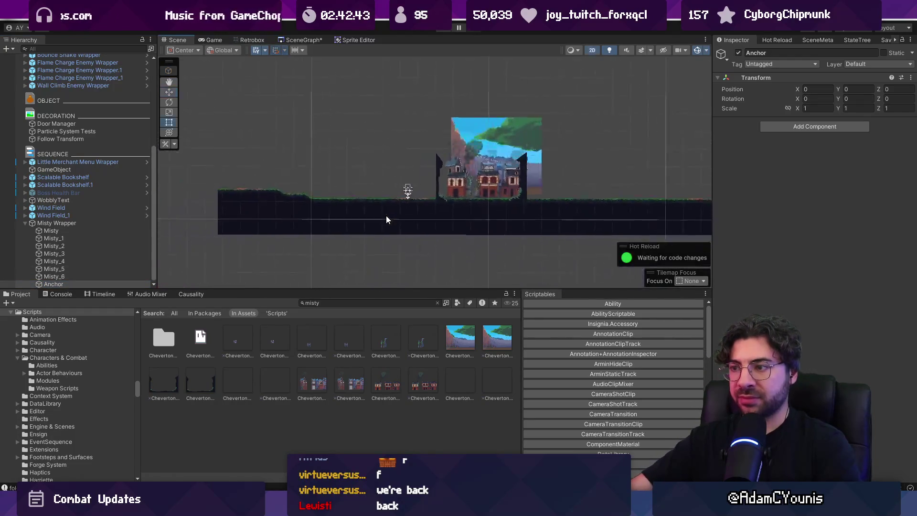
pyautogui.scroll(5, 386, 216)
pyautogui.press('w')
pyautogui.press('f')
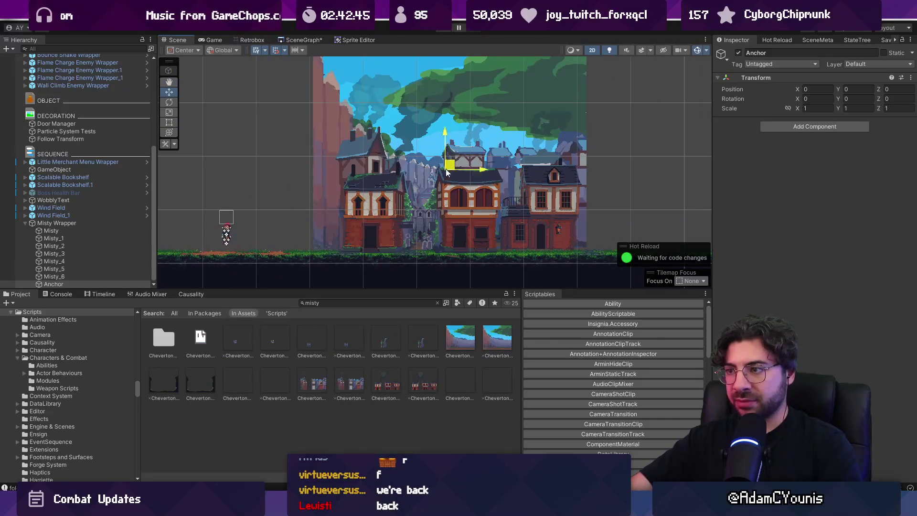
# Step: Make Anchor the Scroll Anchor of the Misty layers' Parallax By Depth, then start the game
pyautogui.keyDown('shift'); pyautogui.click(108, 234); pyautogui.keyUp('shift')
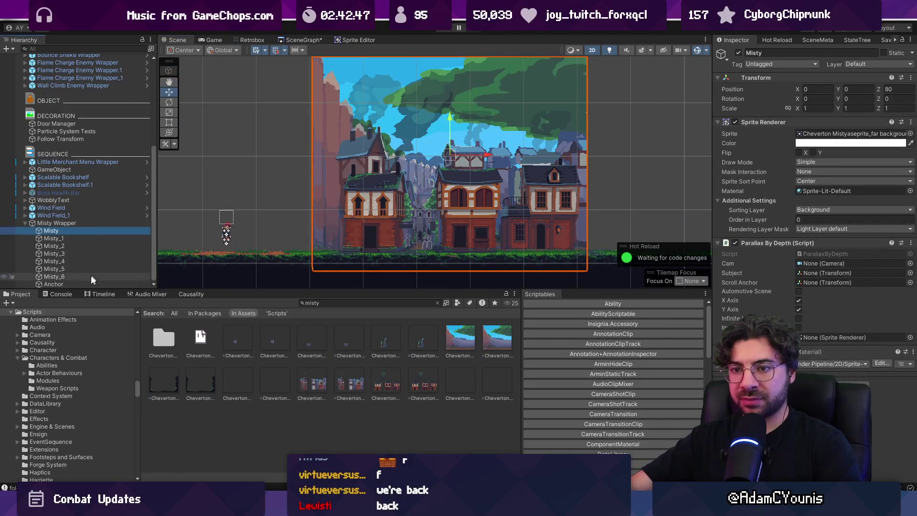
pyautogui.moveTo(75, 283); pyautogui.dragTo(735, 262)
pyautogui.moveTo(816, 282); pyautogui.dragTo(816, 284)
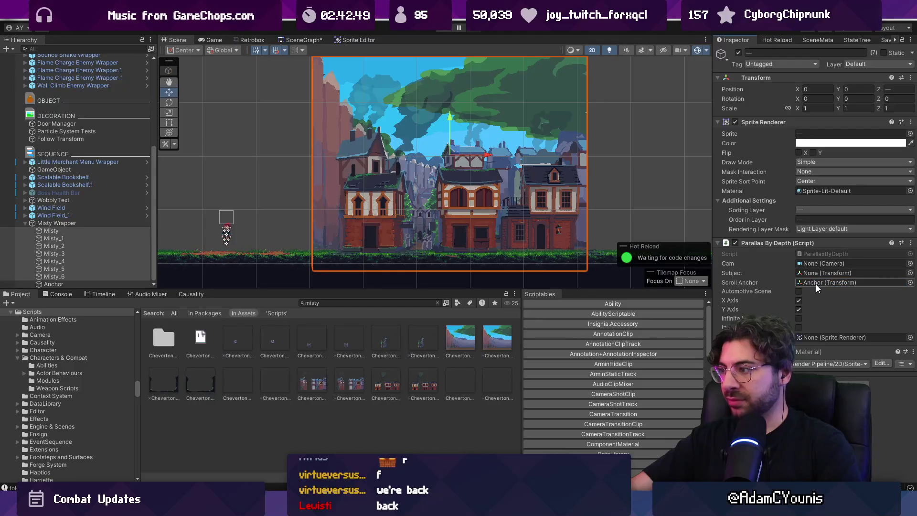
pyautogui.hotkey('ctrl', 'p')
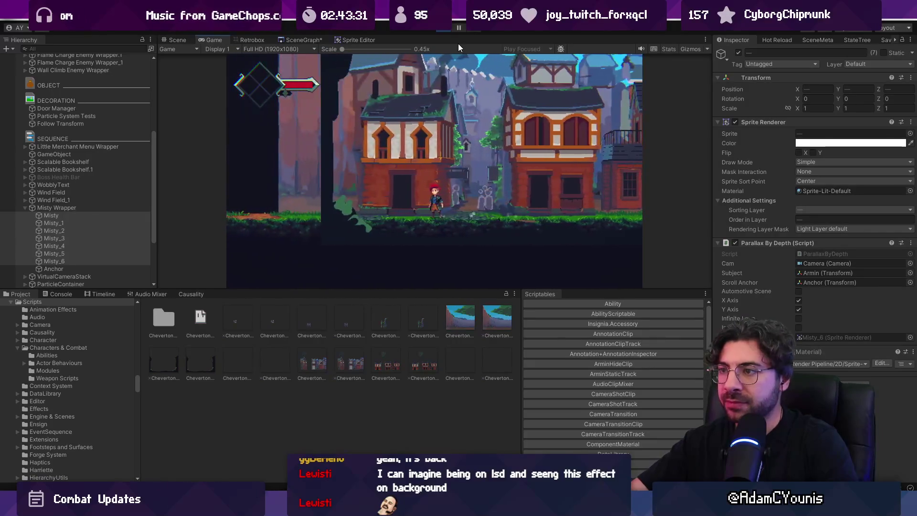
pyautogui.hotkey('ctrl', 'p')
pyautogui.moveTo(426, 205); pyautogui.dragTo(552, 135)
pyautogui.click(483, 206)
pyautogui.press('f')
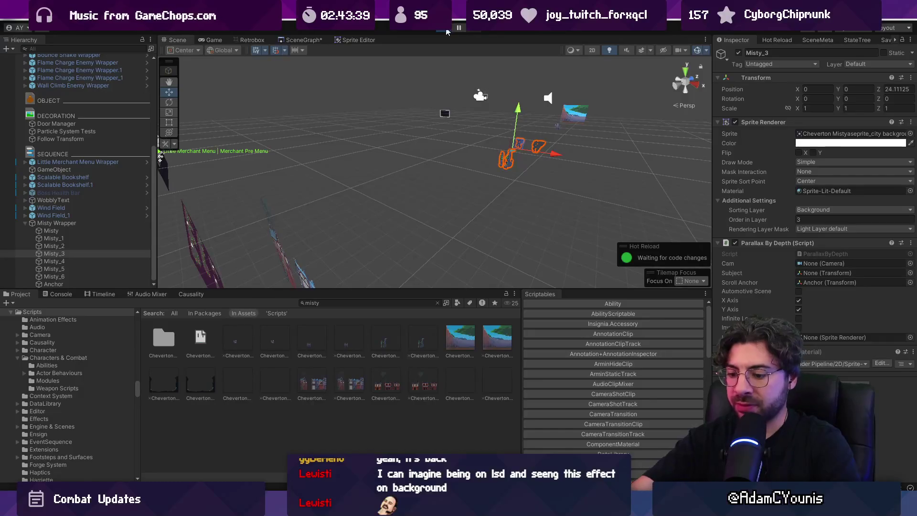
pyautogui.click(447, 30)
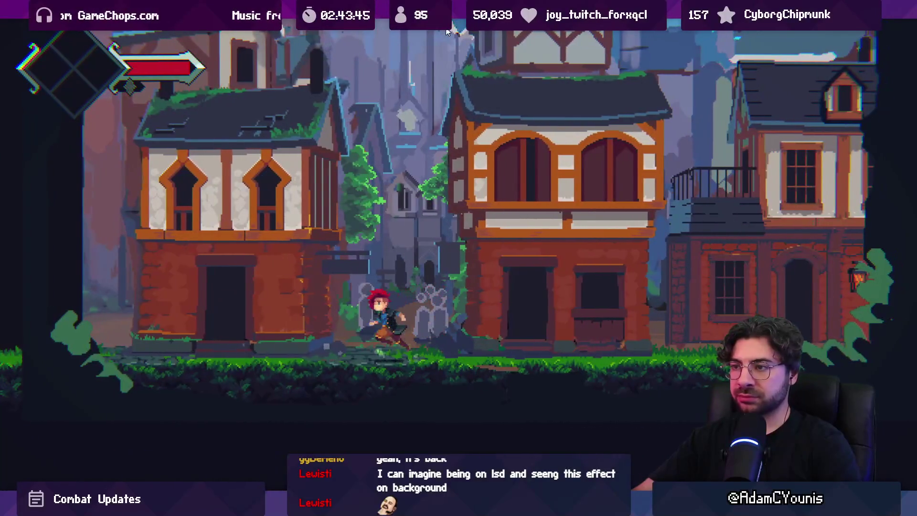
pyautogui.hotkey('shift', 'space')
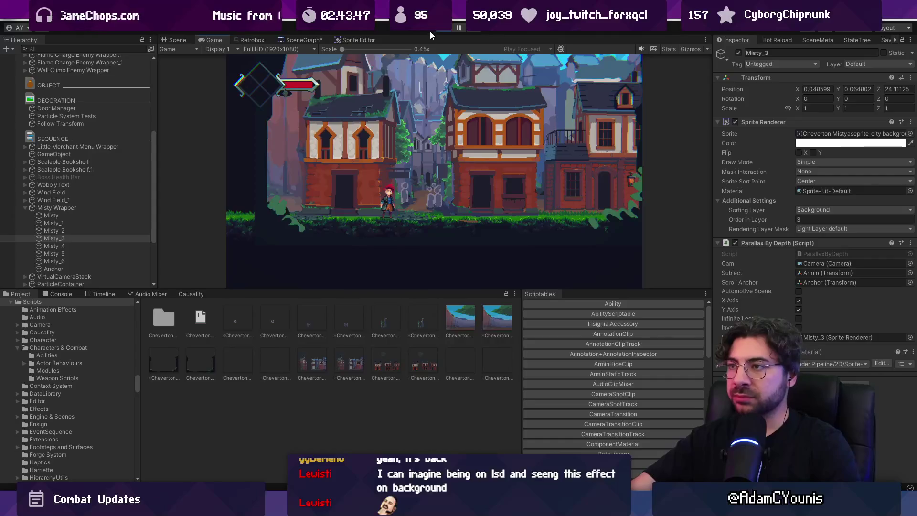
pyautogui.hotkey('ctrl', 'p')
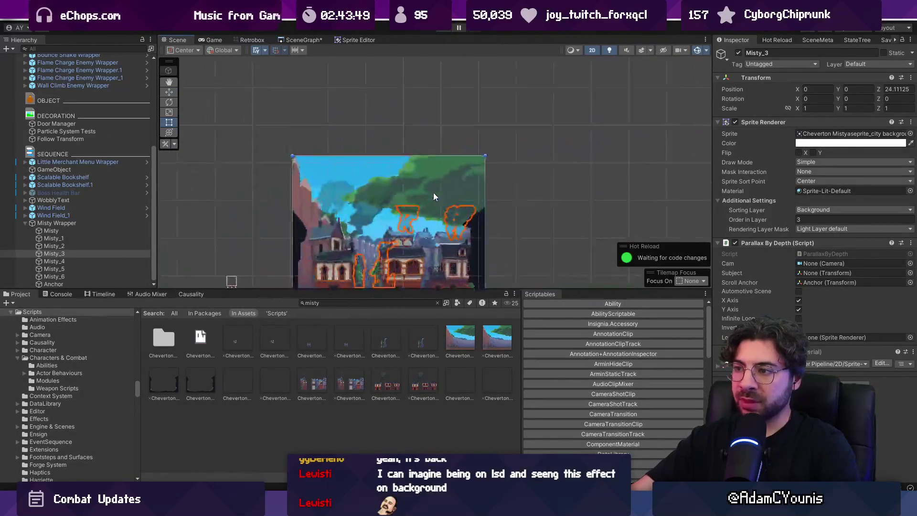
pyautogui.moveTo(431, 239); pyautogui.dragTo(437, 219)
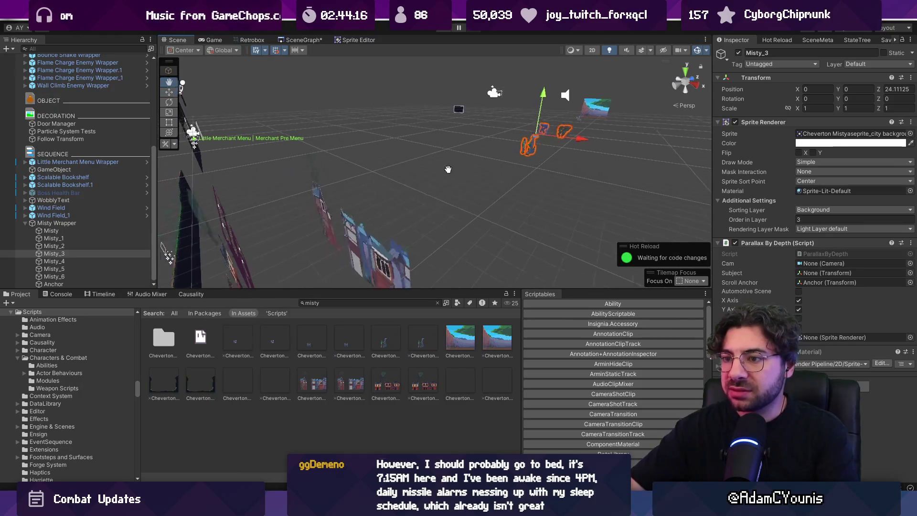
pyautogui.press('2')
pyautogui.press('t')
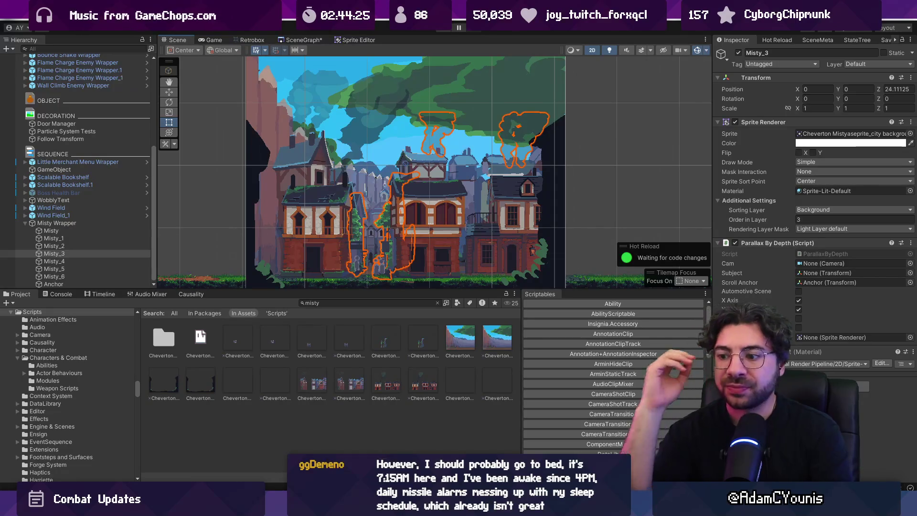
pyautogui.moveTo(480, 501)
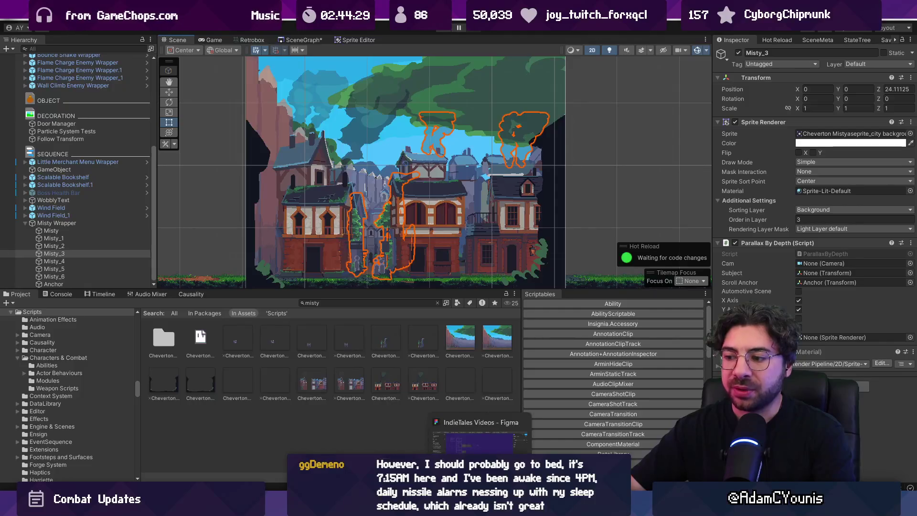
pyautogui.click(444, 430)
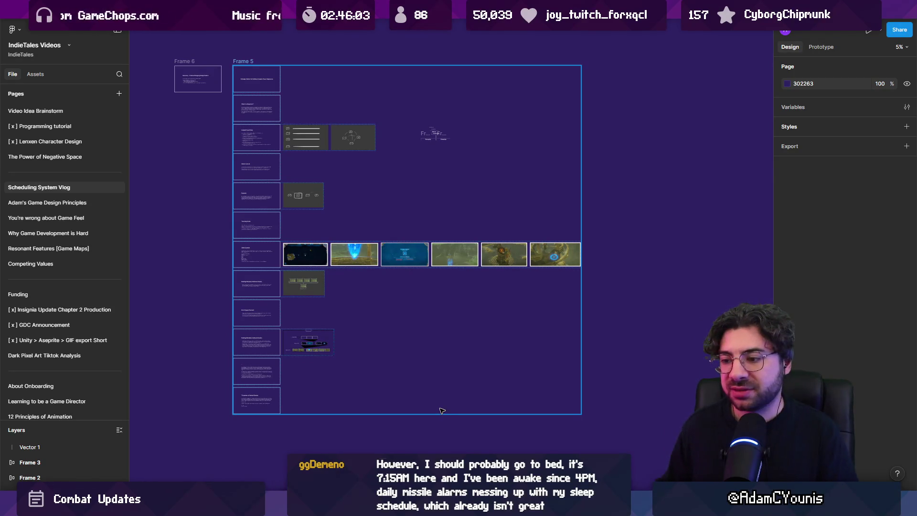
pyautogui.hotkey('alt', 'Tab')
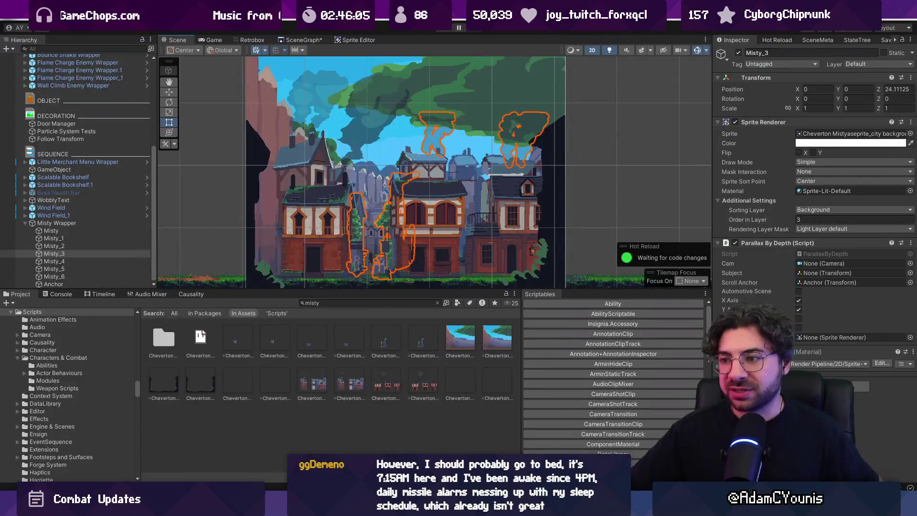
# Step: Run the game briefly, stop it, and select the player character Armin with the move tool
pyautogui.hotkey('ctrl', 'p')
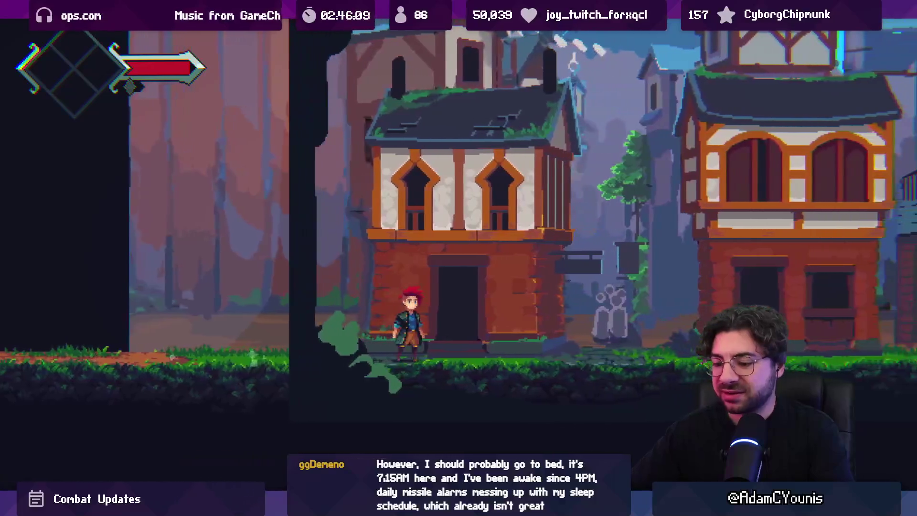
pyautogui.hotkey('shift', 'space')
pyautogui.click(443, 29)
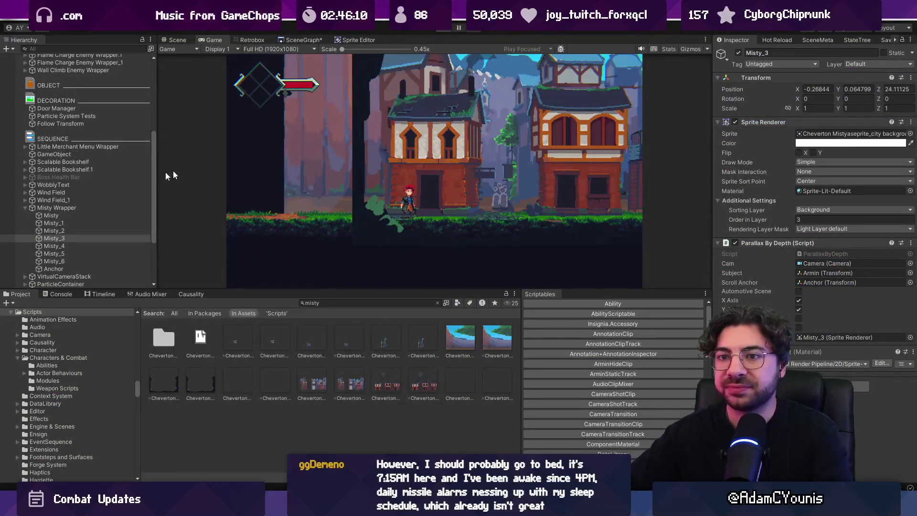
pyautogui.click(70, 167)
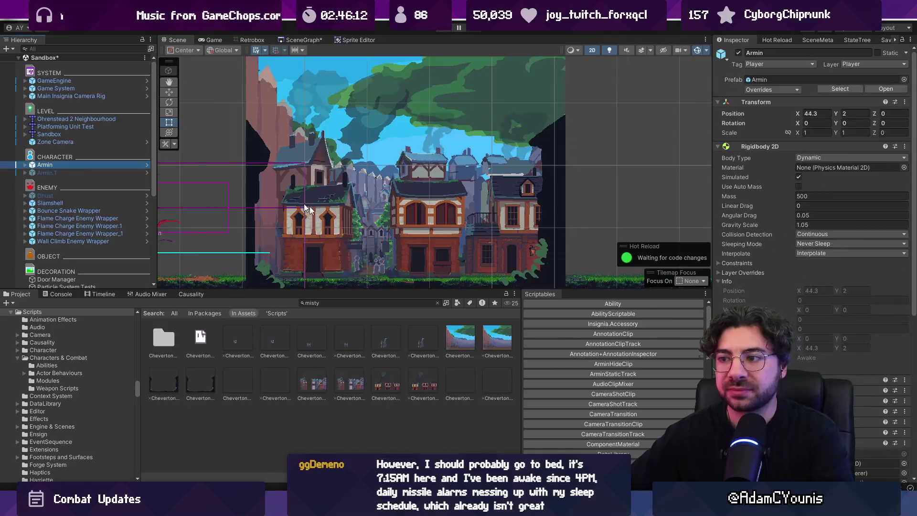
pyautogui.press('w')
pyautogui.scroll(-3, 236, 237)
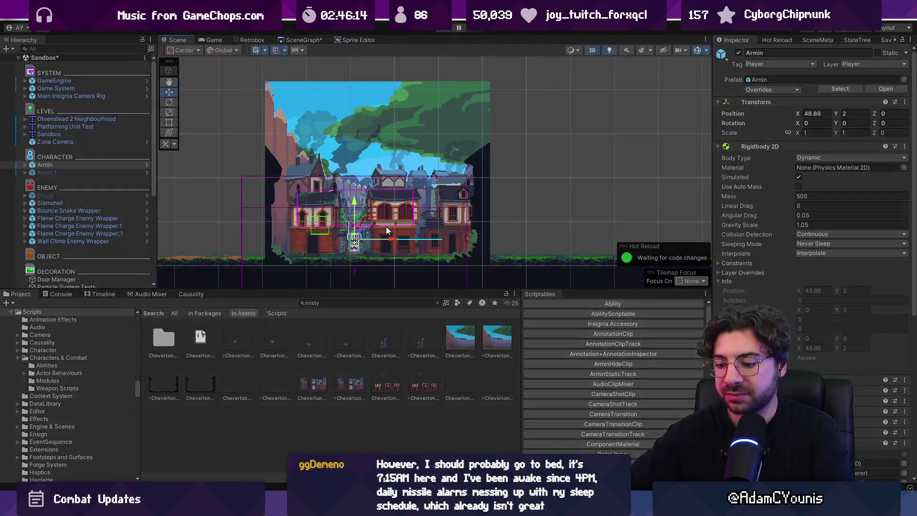
# Step: Play-test by running the character left and right, then stop and select Misty_1 in 3D view
pyautogui.hotkey('ctrl', 'p')
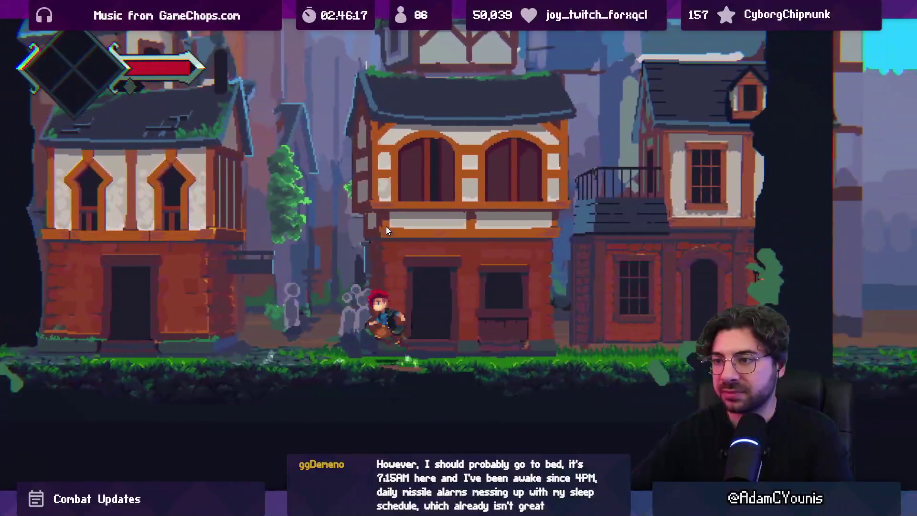
pyautogui.press('Left')
pyautogui.press('Right')
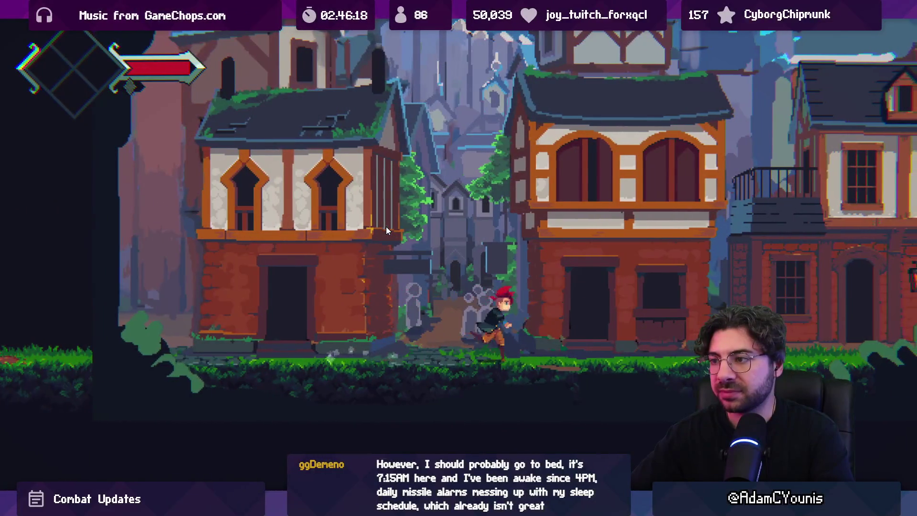
pyautogui.press('Left')
pyautogui.press('Right')
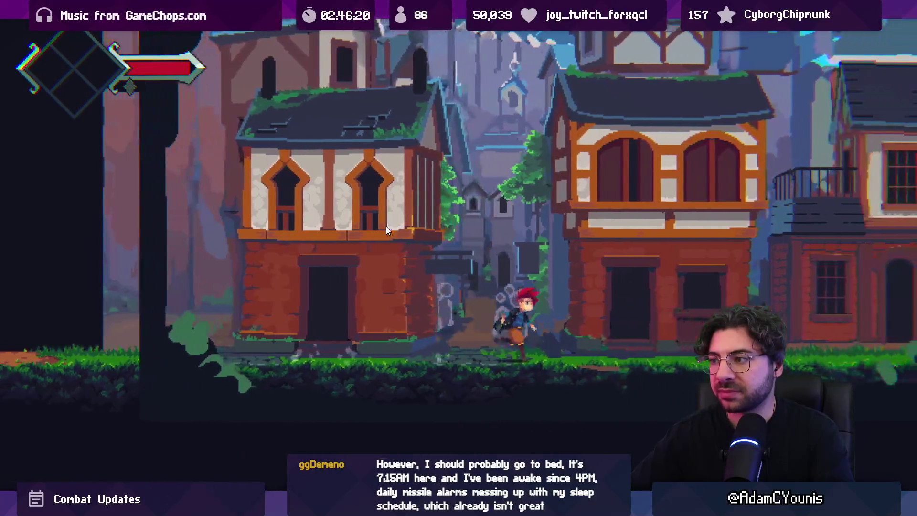
pyautogui.press('Left')
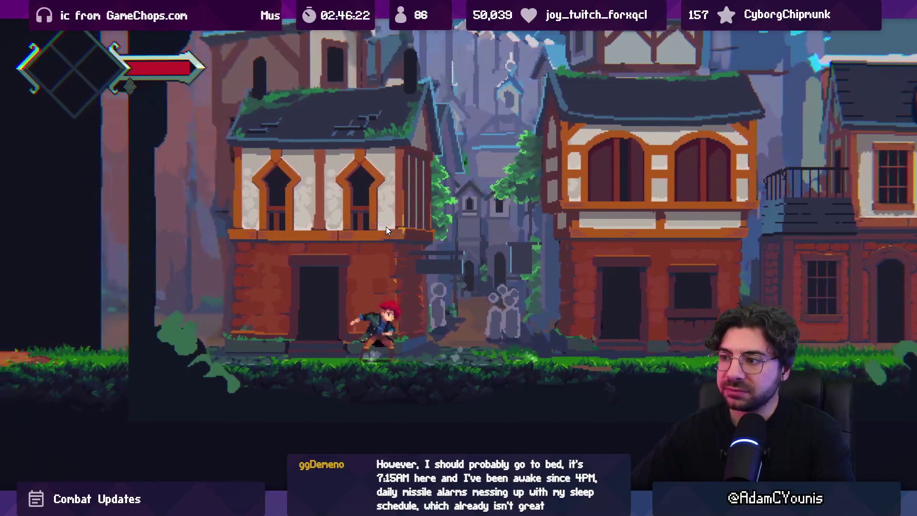
pyautogui.press('Right')
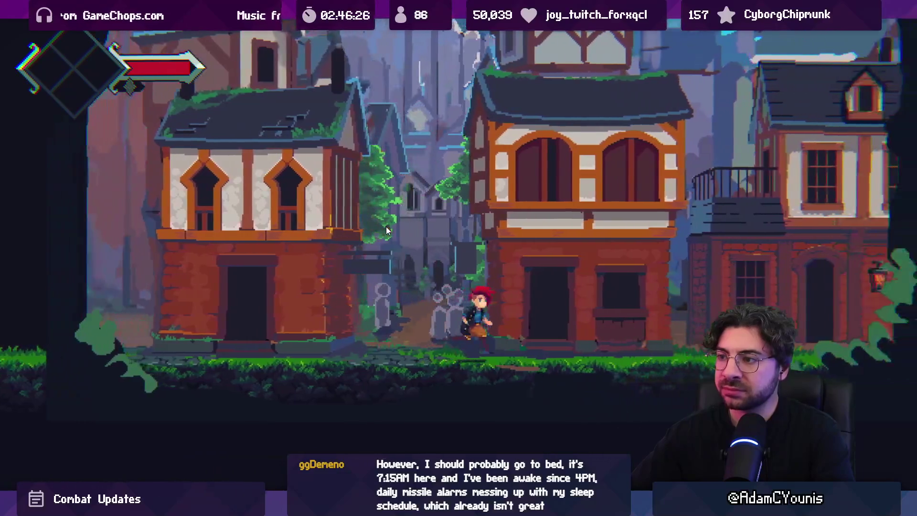
pyautogui.press('Left')
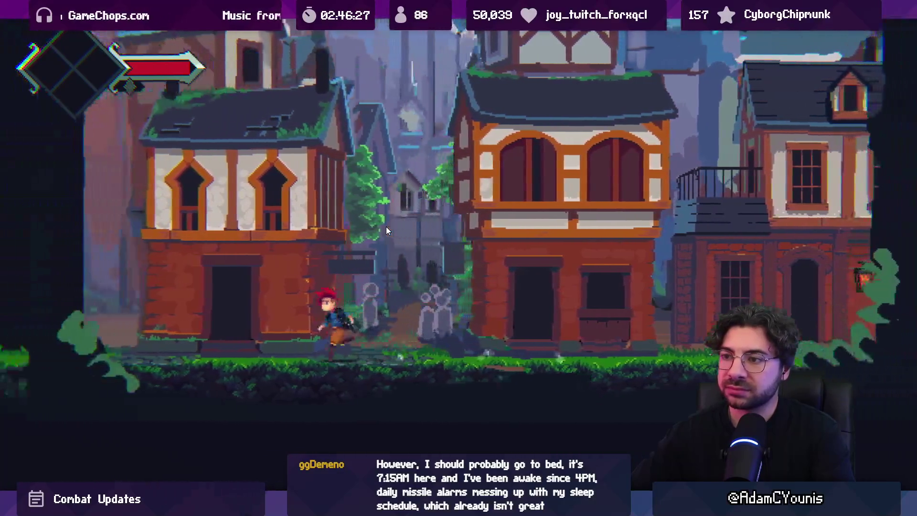
pyautogui.press('Right')
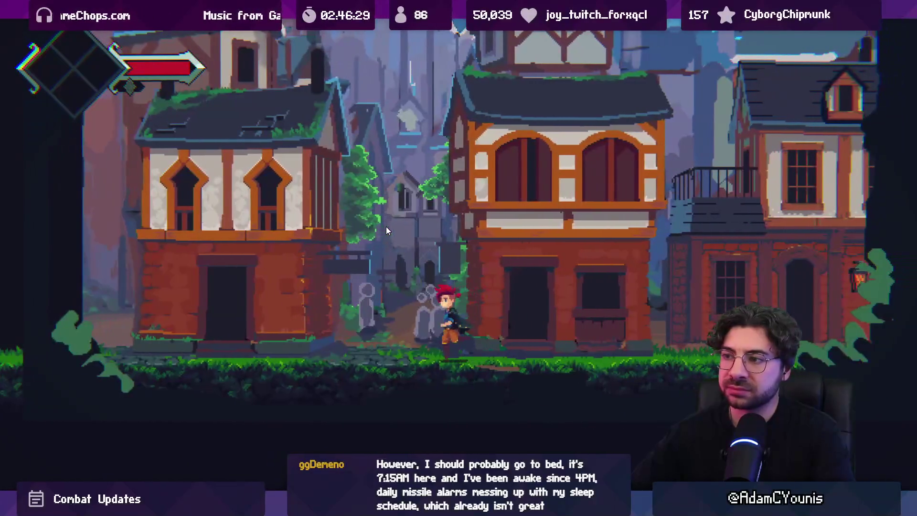
pyautogui.press('Left')
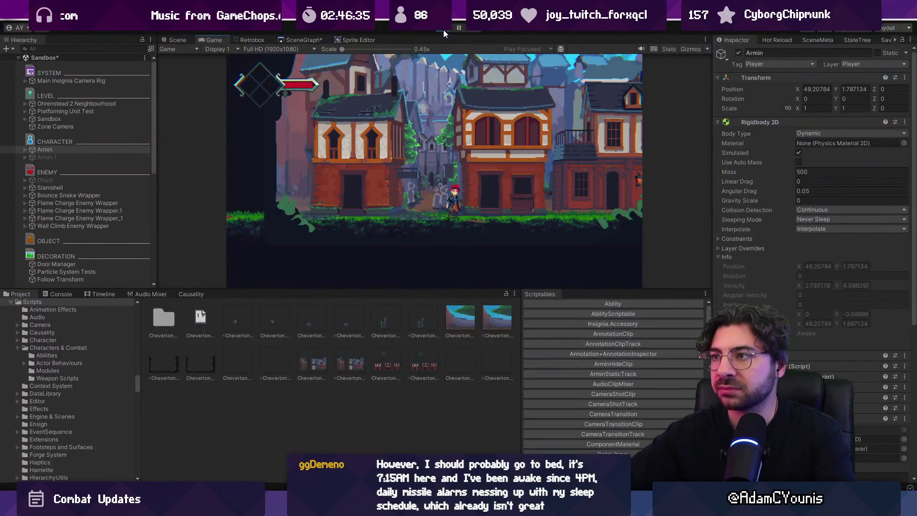
pyautogui.click(444, 28)
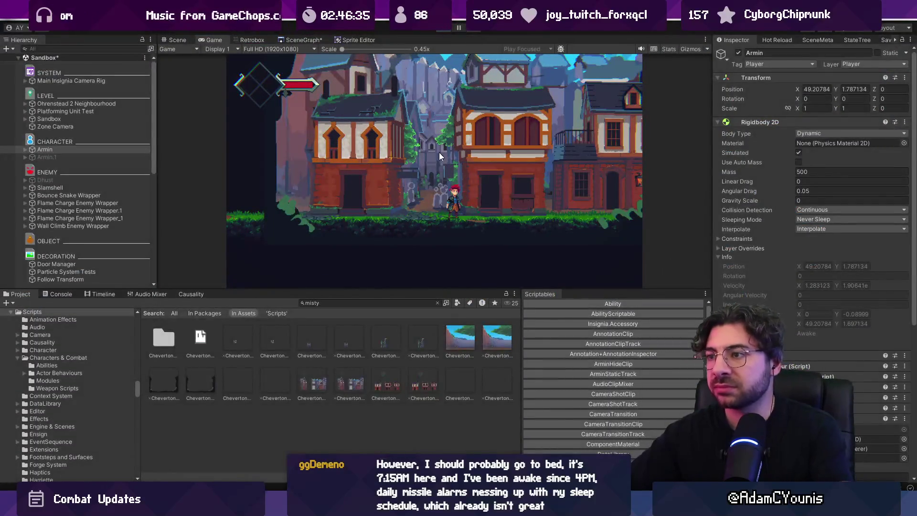
pyautogui.press('2')
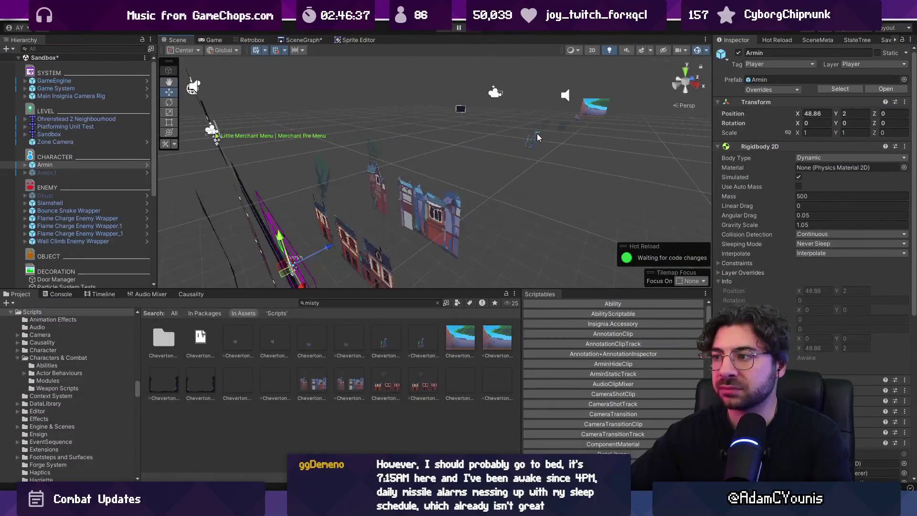
pyautogui.click(557, 140)
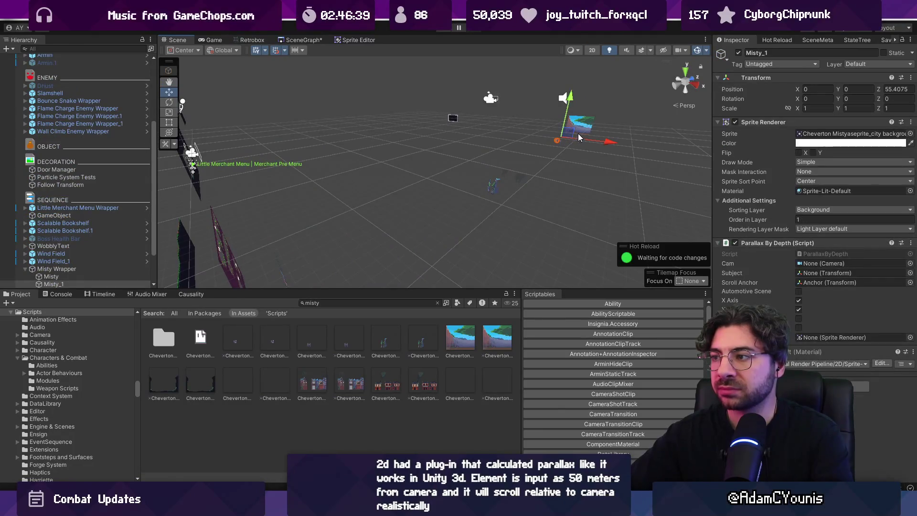
# Step: Move the far background Misty from Z 80 to 66.82875 and return to 2D view
pyautogui.moveTo(575, 150); pyautogui.dragTo(395, 294)
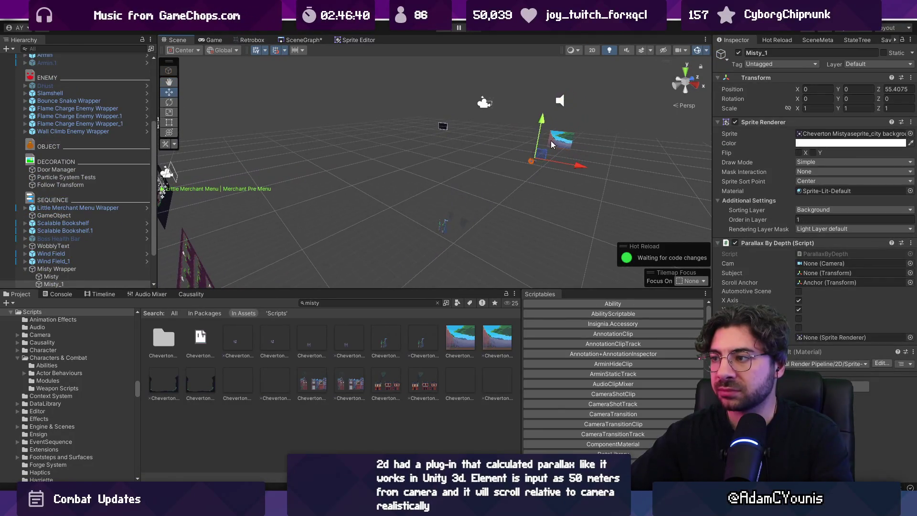
pyautogui.click(553, 142)
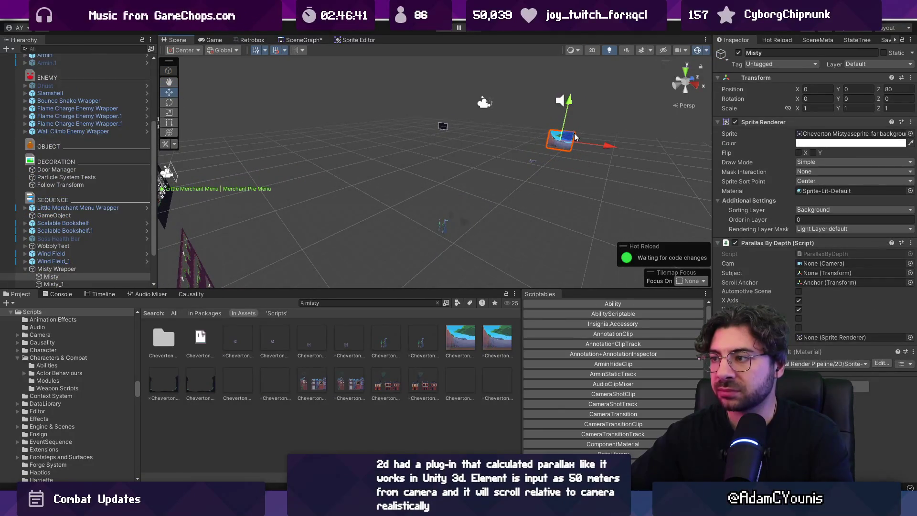
pyautogui.press('f')
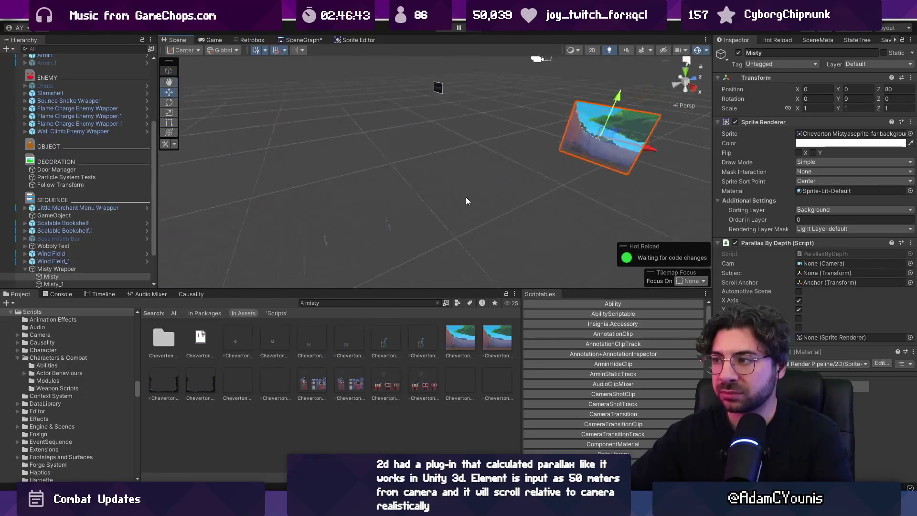
pyautogui.scroll(-3, 466, 164)
pyautogui.scroll(-2, 459, 162)
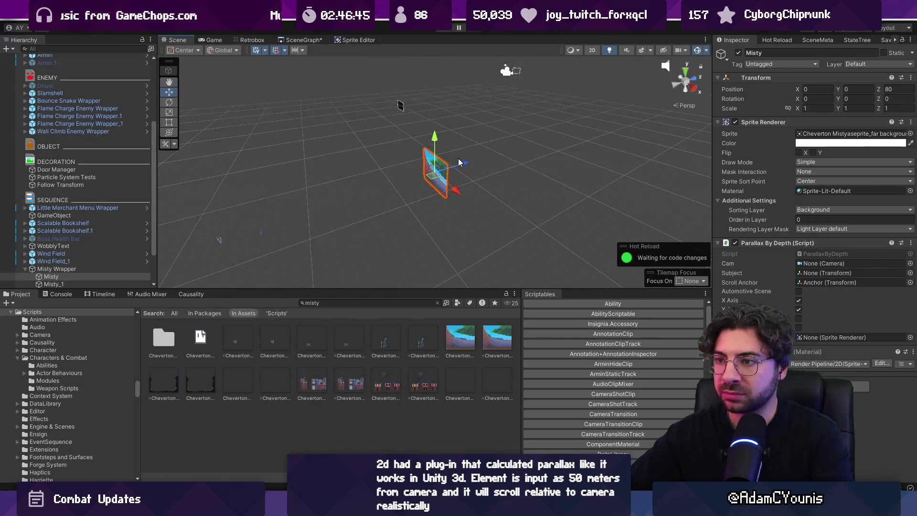
pyautogui.moveTo(461, 165)
pyautogui.mouseDown()
pyautogui.moveTo(366, 196)
pyautogui.moveTo(448, 201)
pyautogui.mouseUp()
pyautogui.press('f')
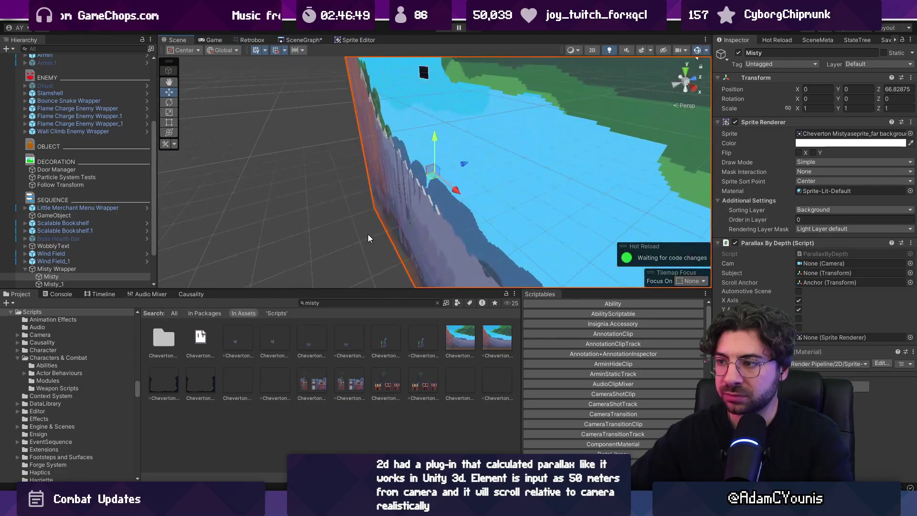
pyautogui.press('2')
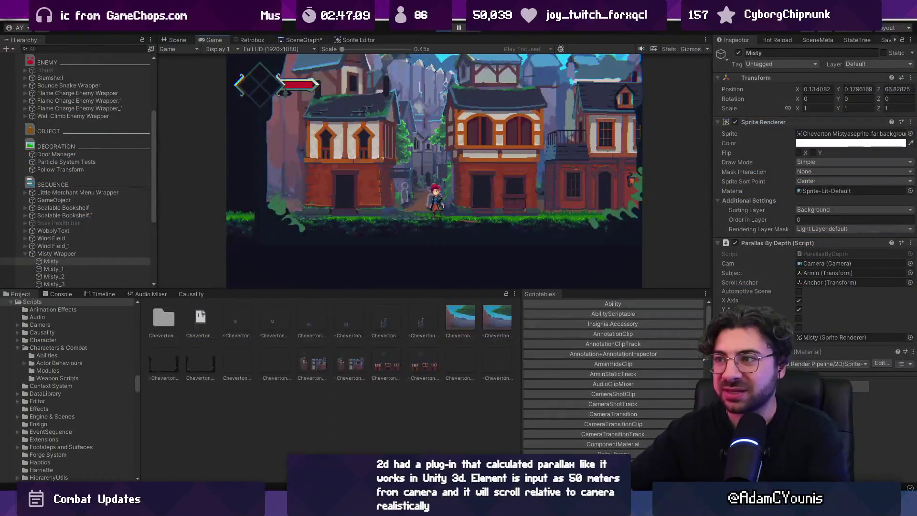
# Step: Stop the game and frame Misty_3 in a 3D perspective scene view
pyautogui.hotkey('ctrl', 'p')
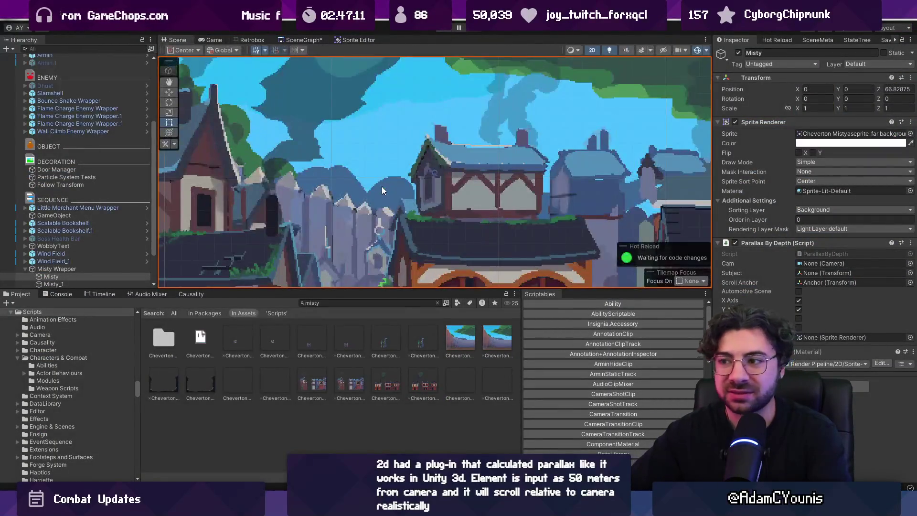
pyautogui.press('2')
pyautogui.press('w')
pyautogui.scroll(-3, 508, 180)
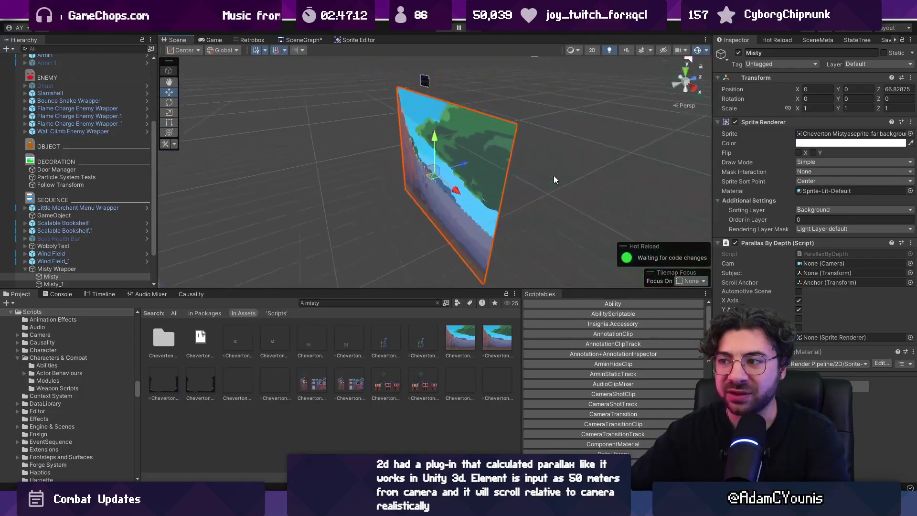
pyautogui.moveTo(541, 174)
pyautogui.mouseDown()
pyautogui.moveTo(503, 144)
pyautogui.moveTo(407, 211)
pyautogui.moveTo(412, 199)
pyautogui.moveTo(514, 171)
pyautogui.mouseUp()
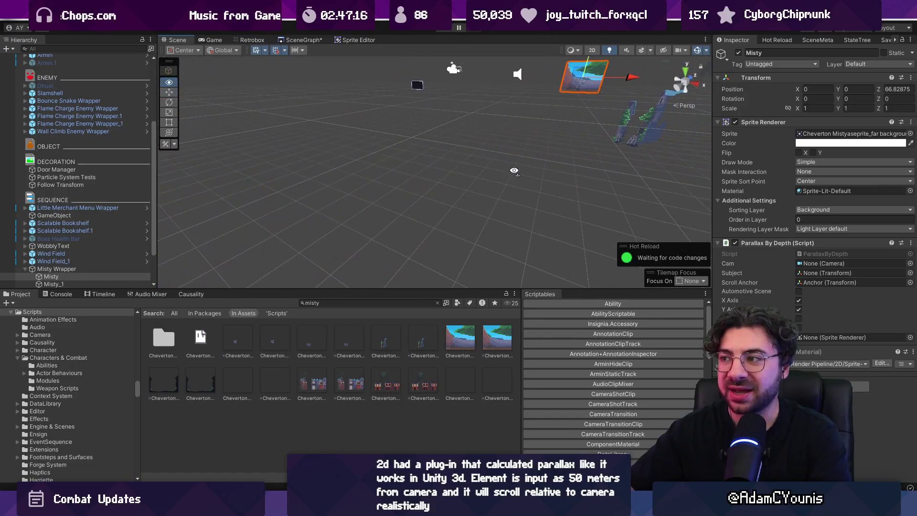
pyautogui.click(626, 122)
pyautogui.press('f')
pyautogui.moveTo(471, 198)
pyautogui.mouseDown()
pyautogui.moveTo(424, 205)
pyautogui.moveTo(447, 185)
pyautogui.mouseUp()
# Step: Push Misty_4 back from about 6.19 to Z 9.1775 and start the game
pyautogui.click(430, 180)
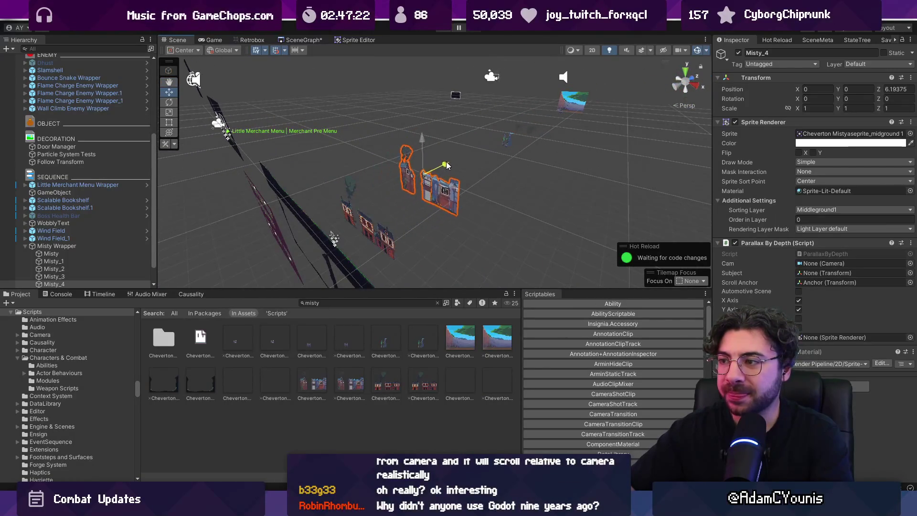
pyautogui.scroll(-2, 509, 143)
pyautogui.click(503, 149)
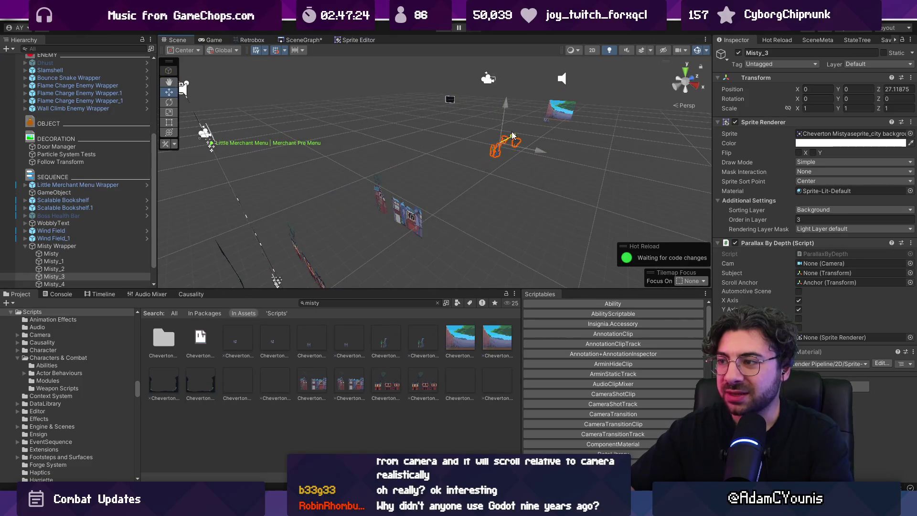
pyautogui.click(420, 202)
pyautogui.moveTo(421, 203)
pyautogui.mouseDown()
pyautogui.moveTo(433, 205)
pyautogui.moveTo(458, 182)
pyautogui.mouseUp()
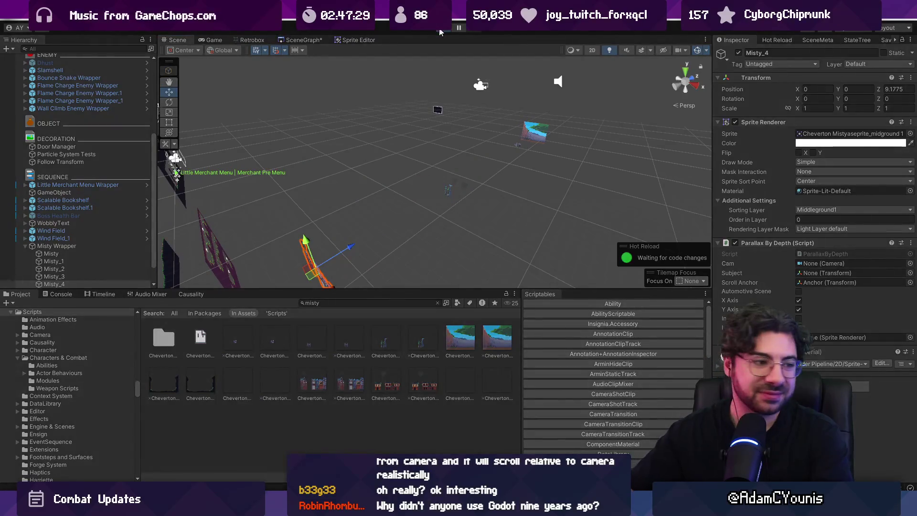
pyautogui.click(441, 32)
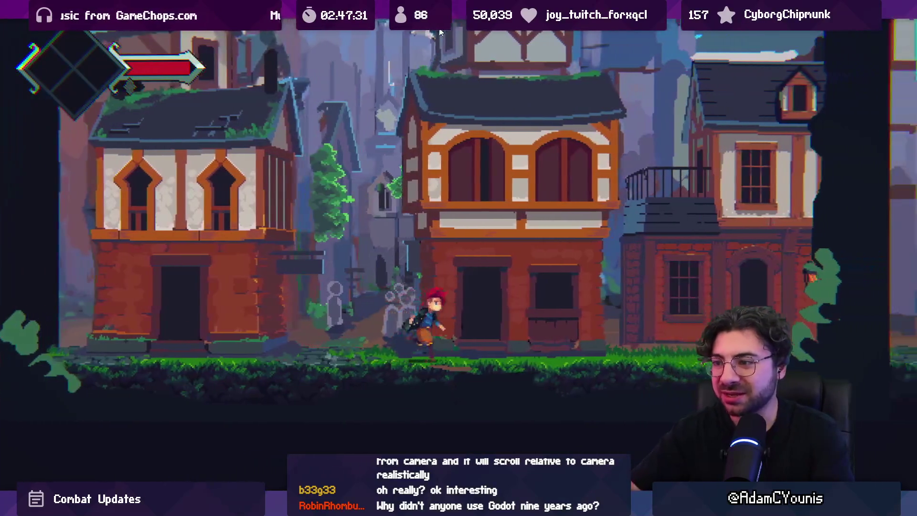
# Step: Run the character left and right through the parallax town, then leave full-screen and stop the game
pyautogui.press('Left')
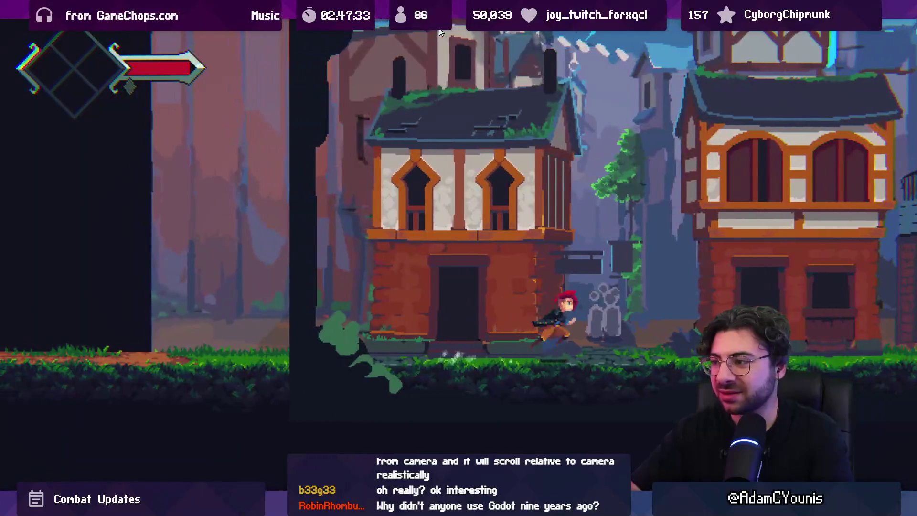
pyautogui.press('Right')
pyautogui.press('Left')
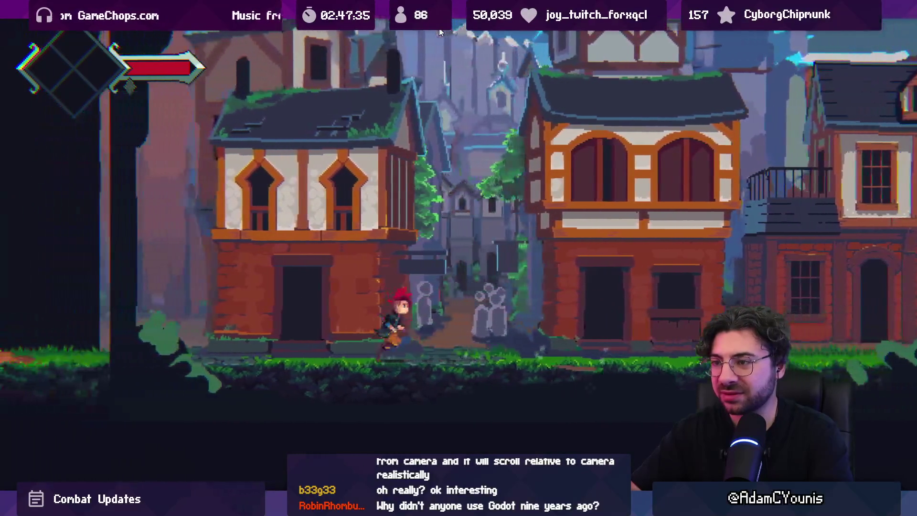
pyautogui.press('Left')
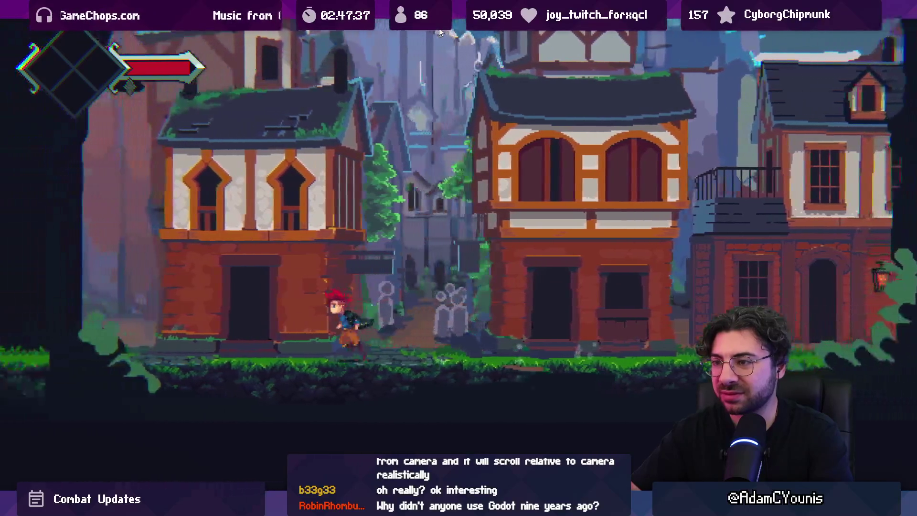
pyautogui.press('Right')
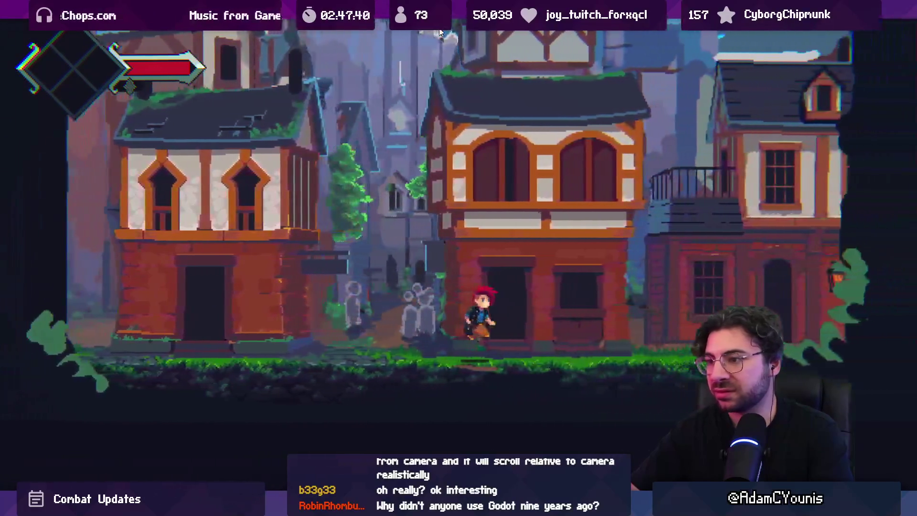
pyautogui.press('Left')
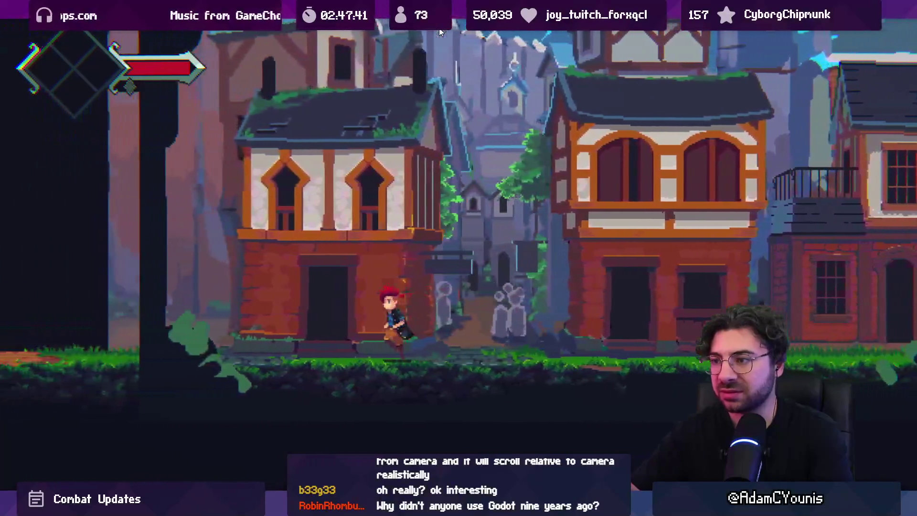
pyautogui.press('Left')
pyautogui.press('Left')
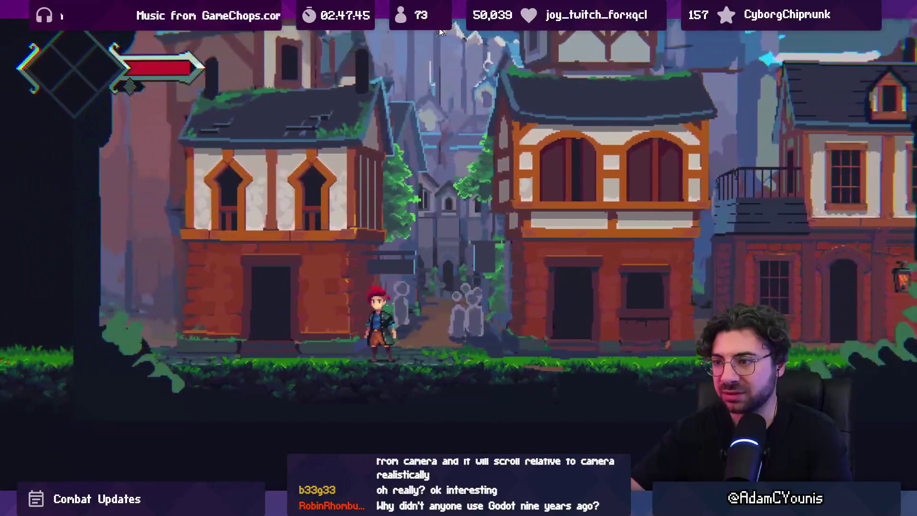
pyautogui.hotkey('shift', 'space')
pyautogui.click(442, 28)
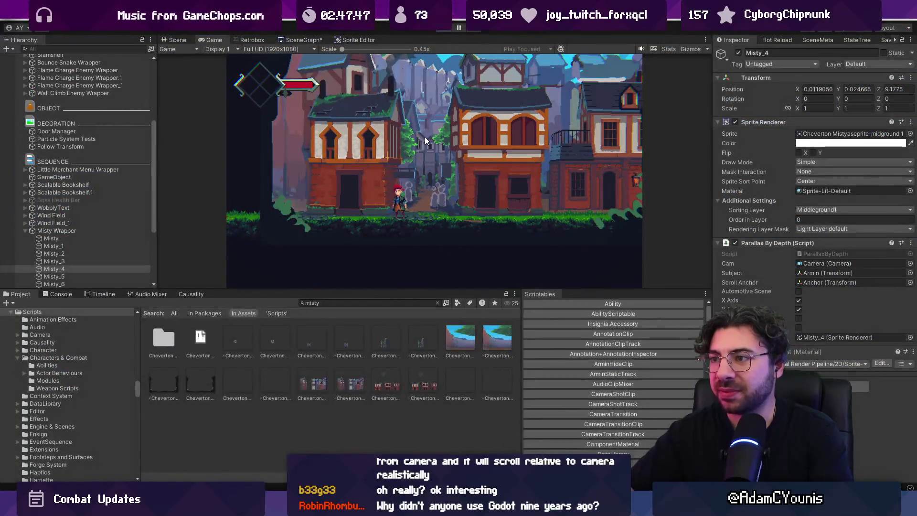
# Step: Orbit the Scene view and compare the Z depths of Misty_3, Misty_2, Misty_1 and Misty
pyautogui.moveTo(386, 193); pyautogui.dragTo(429, 180)
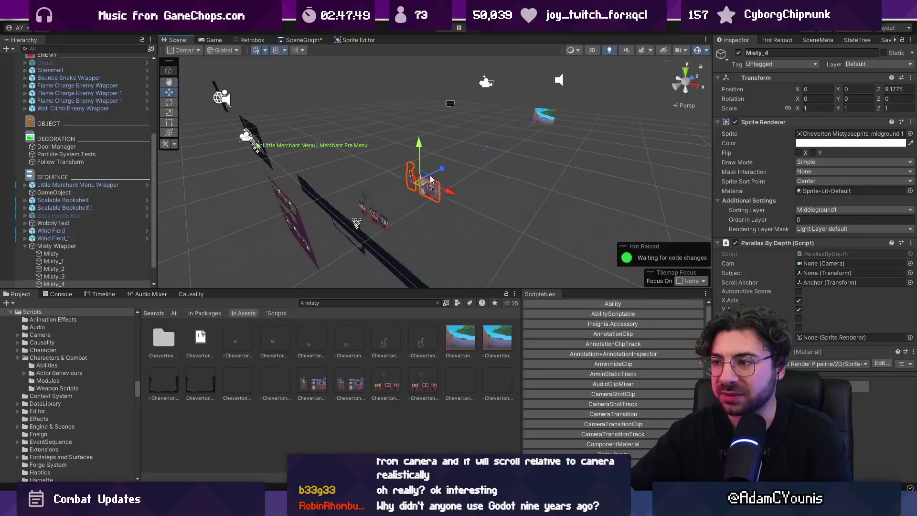
pyautogui.click(486, 148)
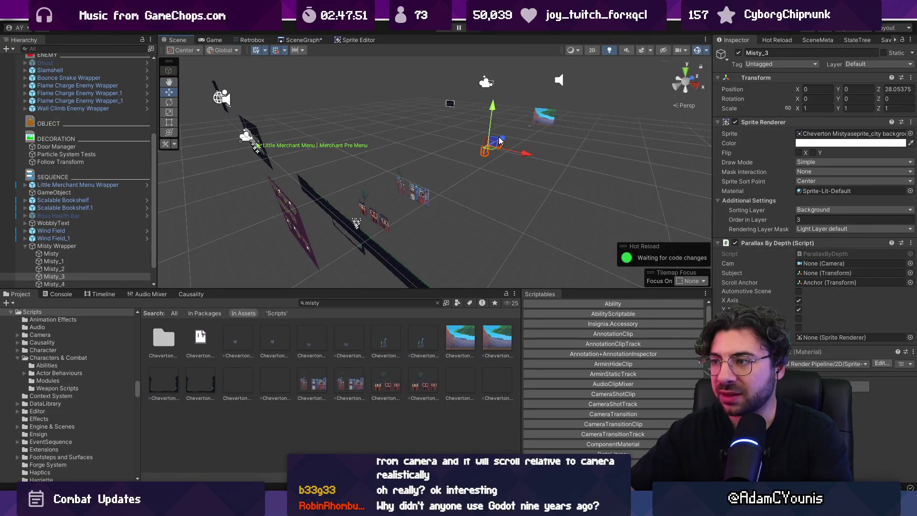
pyautogui.click(534, 125)
pyautogui.click(532, 125)
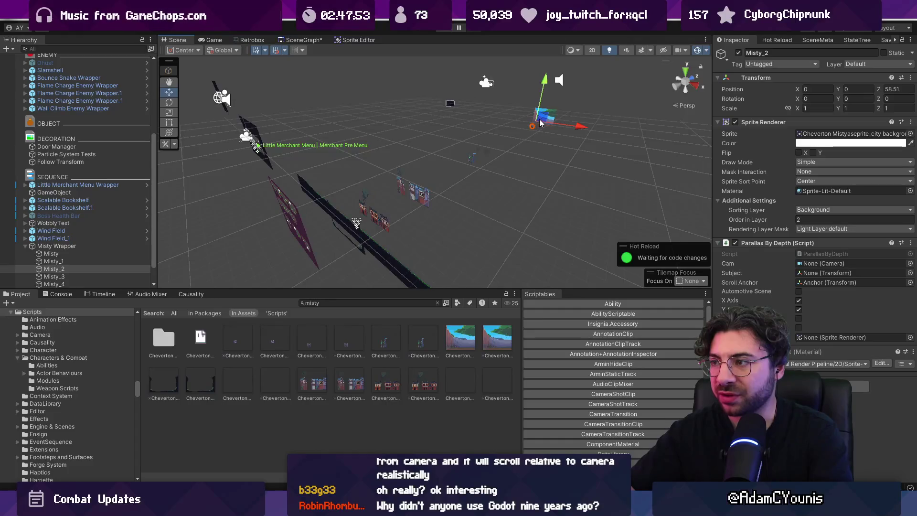
pyautogui.press('f')
pyautogui.keyDown('alt'); pyautogui.moveTo(542, 125); pyautogui.dragTo(462, 163); pyautogui.keyUp('alt')
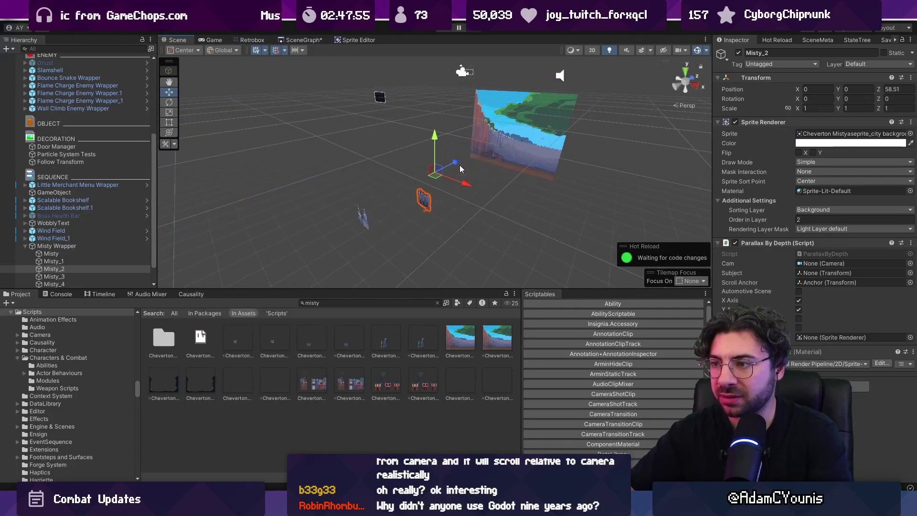
pyautogui.moveTo(376, 214)
pyautogui.keyDown('alt'); pyautogui.mouseDown()
pyautogui.moveTo(357, 230)
pyautogui.moveTo(472, 170)
pyautogui.moveTo(324, 219)
pyautogui.mouseUp(); pyautogui.keyUp('alt')
pyautogui.click(432, 179)
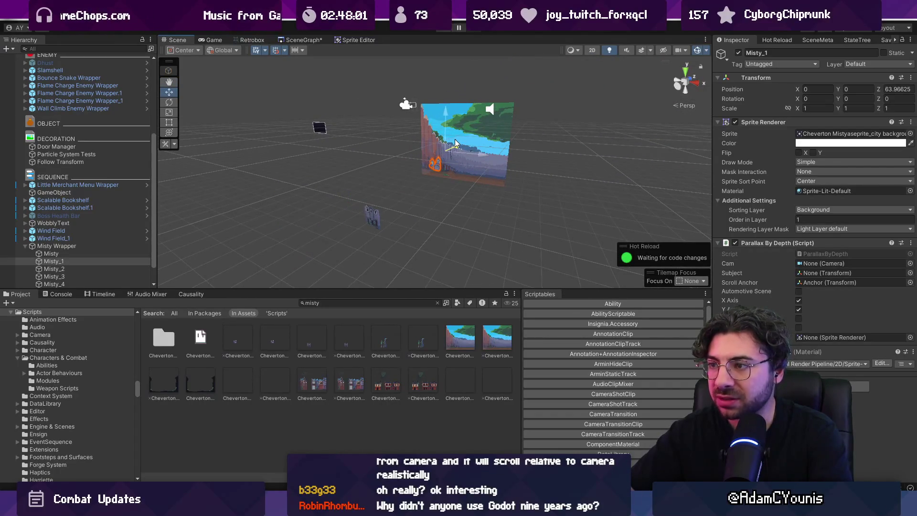
pyautogui.click(376, 216)
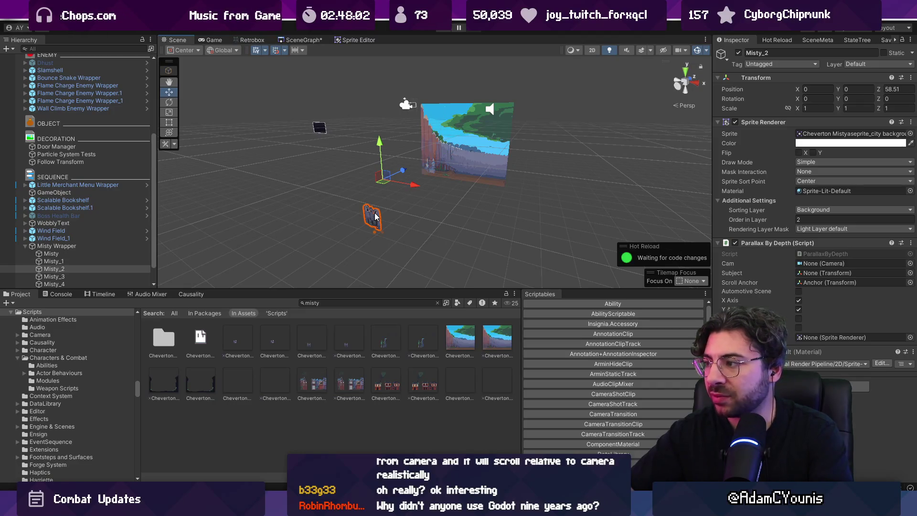
pyautogui.click(459, 160)
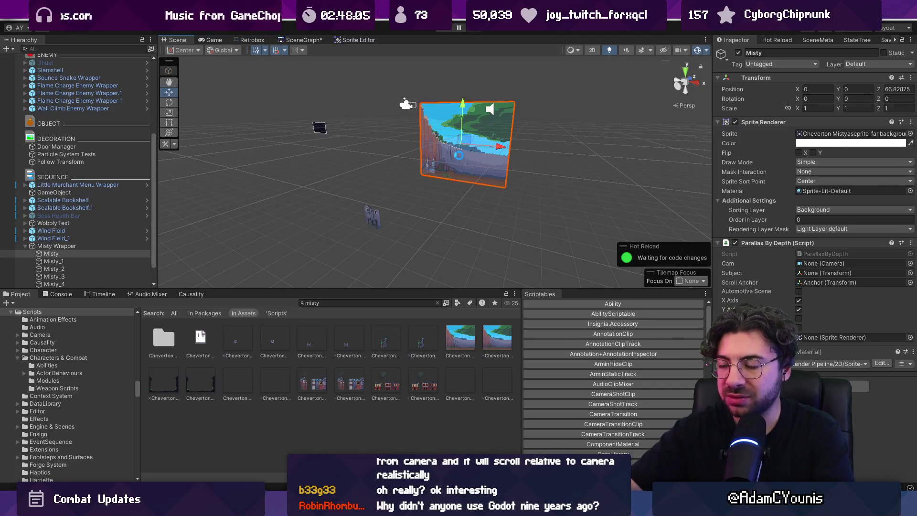
# Step: Try F9 to run the game again, dismissing the shortcut conflict warning
pyautogui.press('F9')
pyautogui.press('Escape')
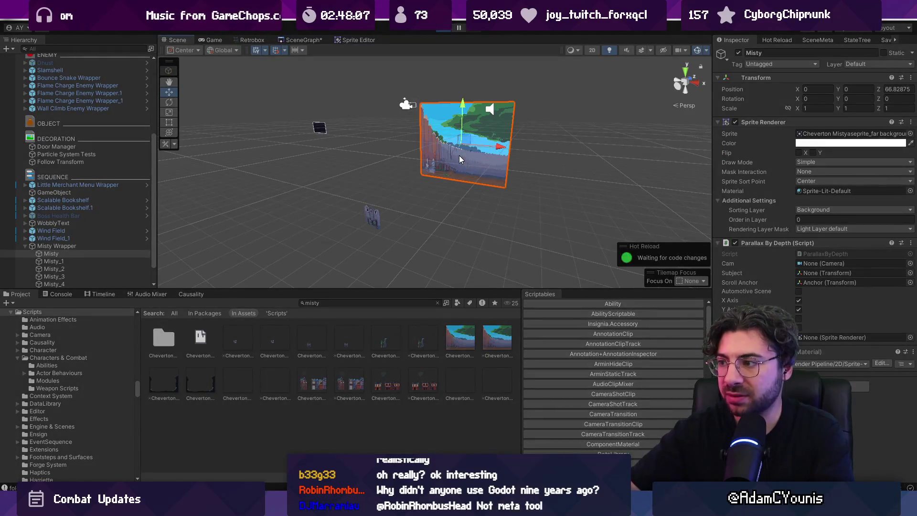
pyautogui.press('F9')
pyautogui.press('Escape')
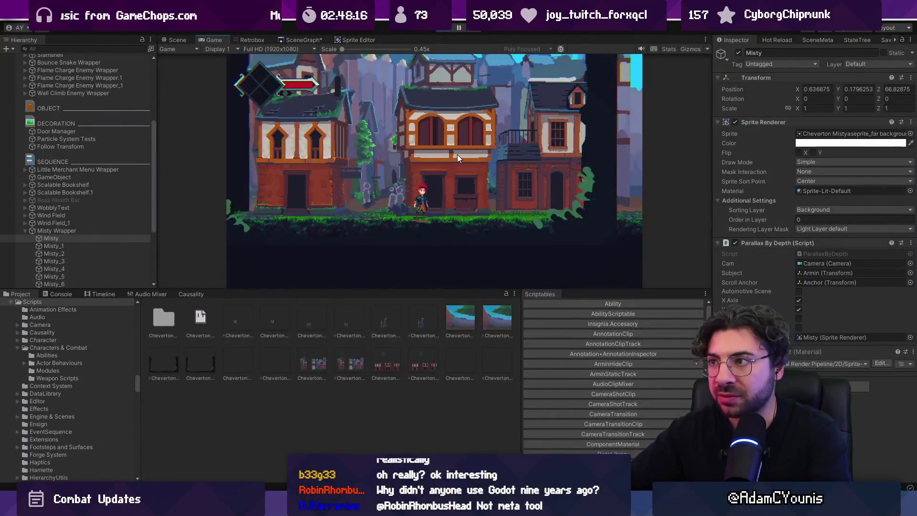
# Step: Move Misty_2 to Z 39.20875, then stop the game and orbit the Scene view
pyautogui.hotkey('ctrl', 'p')
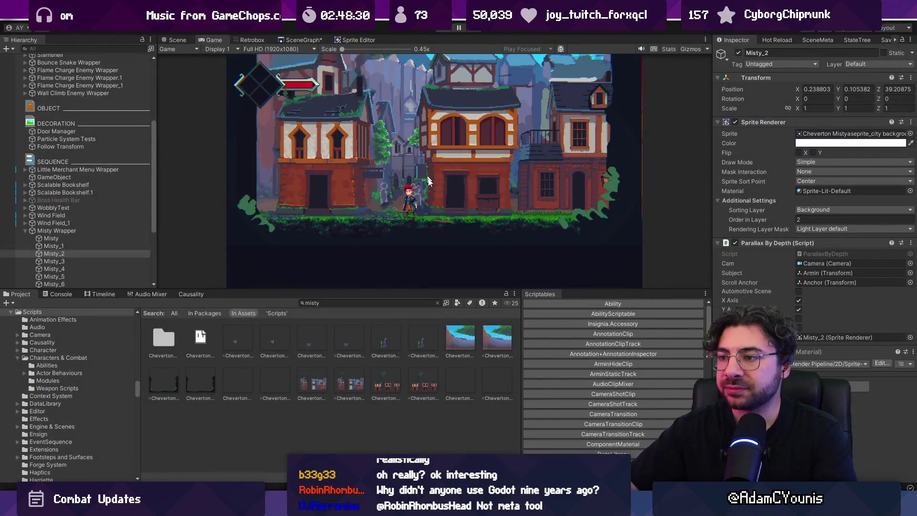
pyautogui.hotkey('ctrl', 'p')
pyautogui.moveTo(426, 170)
pyautogui.mouseDown()
pyautogui.moveTo(391, 189)
pyautogui.moveTo(486, 164)
pyautogui.moveTo(441, 191)
pyautogui.moveTo(315, 228)
pyautogui.moveTo(380, 208)
pyautogui.mouseUp()
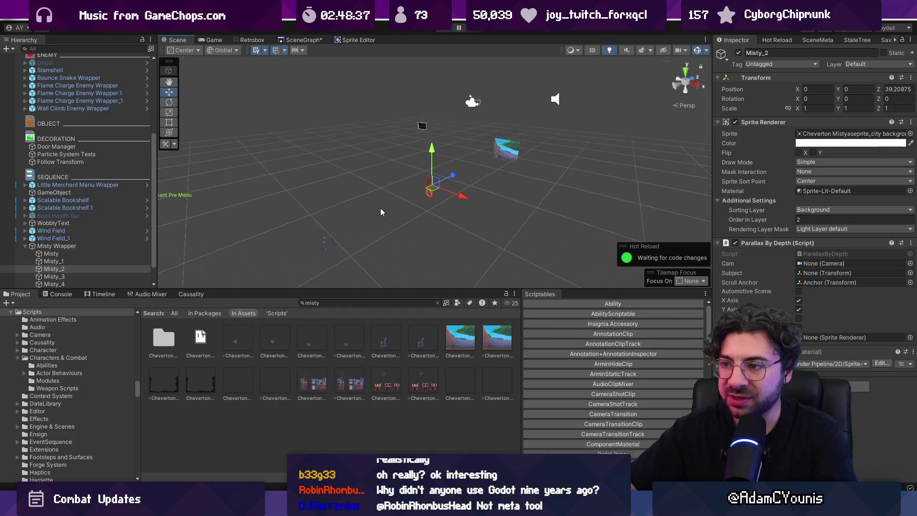
# Step: Frame Misty_3, then select Misty_2 and drag it back to Z 53.6125
pyautogui.click(326, 245)
pyautogui.press('f')
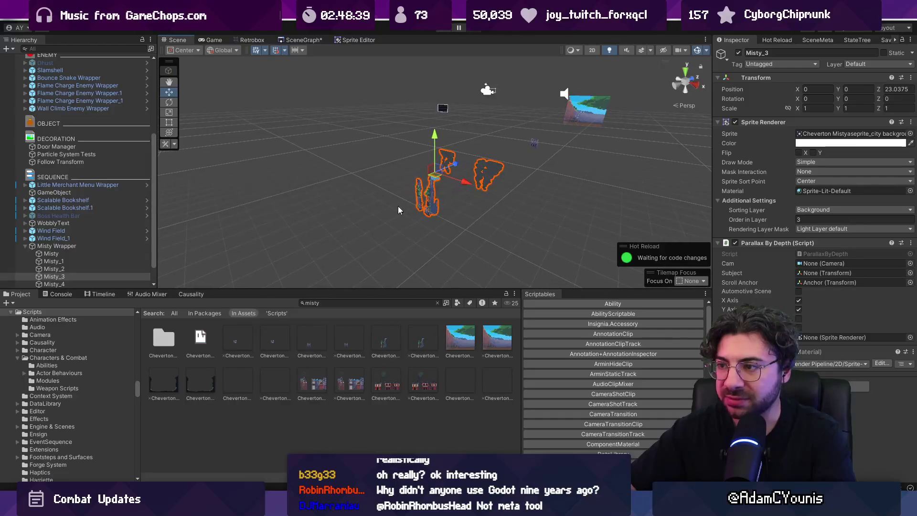
pyautogui.moveTo(404, 198)
pyautogui.mouseDown()
pyautogui.moveTo(316, 236)
pyautogui.moveTo(380, 222)
pyautogui.moveTo(335, 240)
pyautogui.mouseUp()
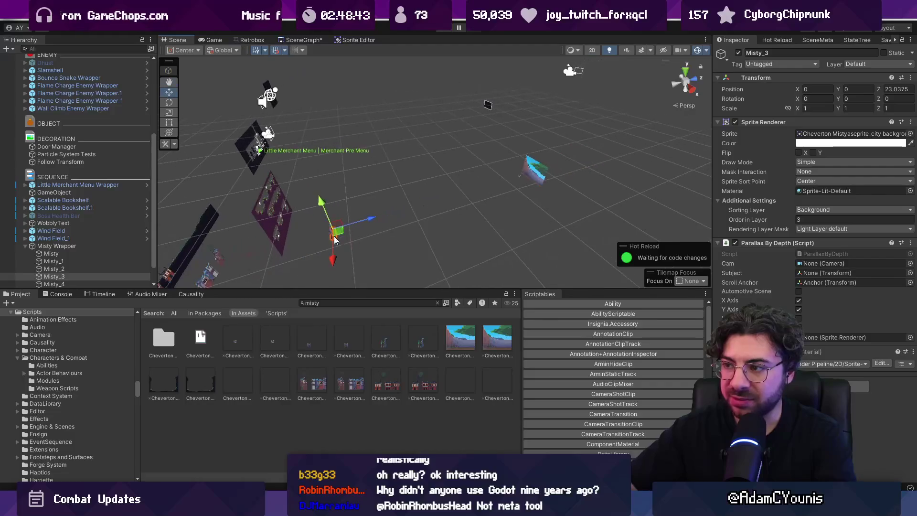
pyautogui.click(449, 223)
pyautogui.click(423, 209)
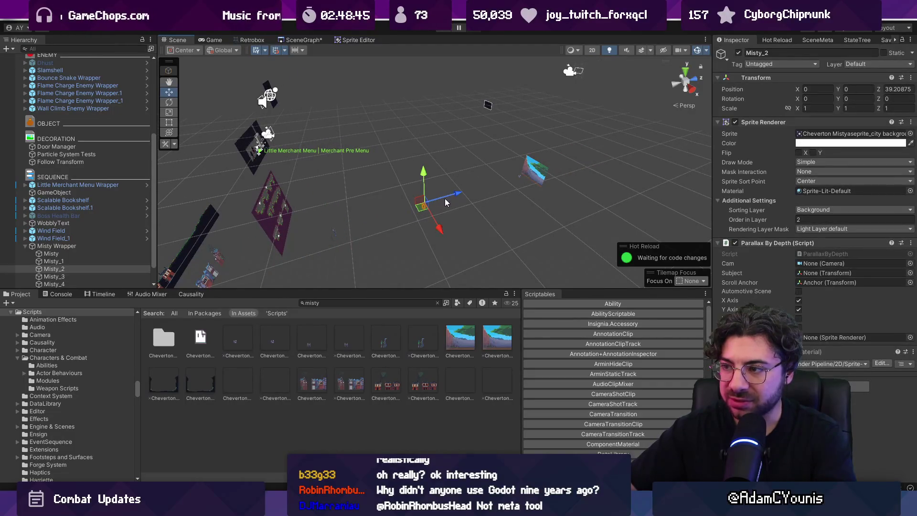
pyautogui.moveTo(508, 177); pyautogui.dragTo(508, 177)
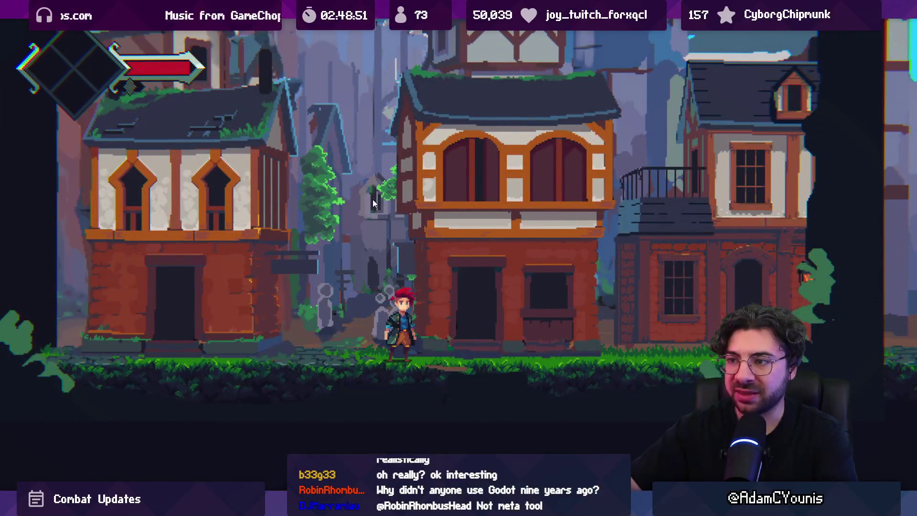
# Step: Run the character left and right through the town, then exit full-screen and stop the game
pyautogui.press('Left')
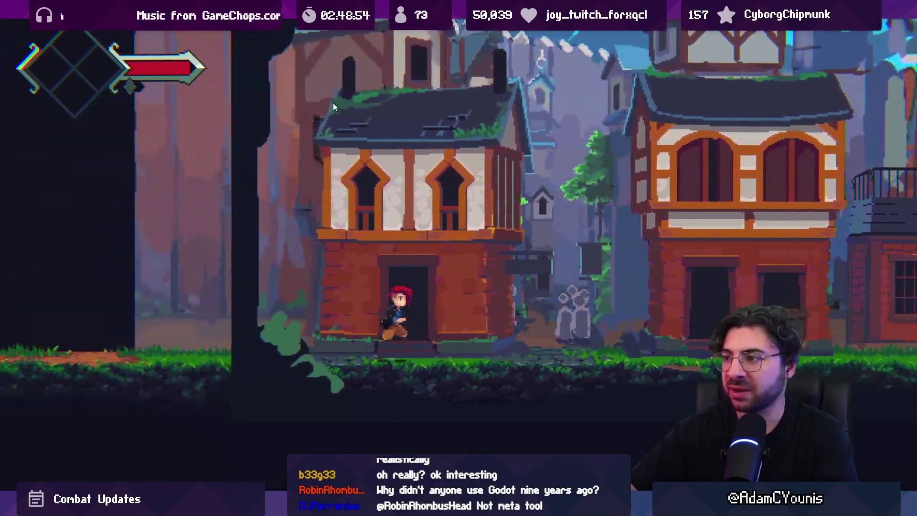
pyautogui.press('Right')
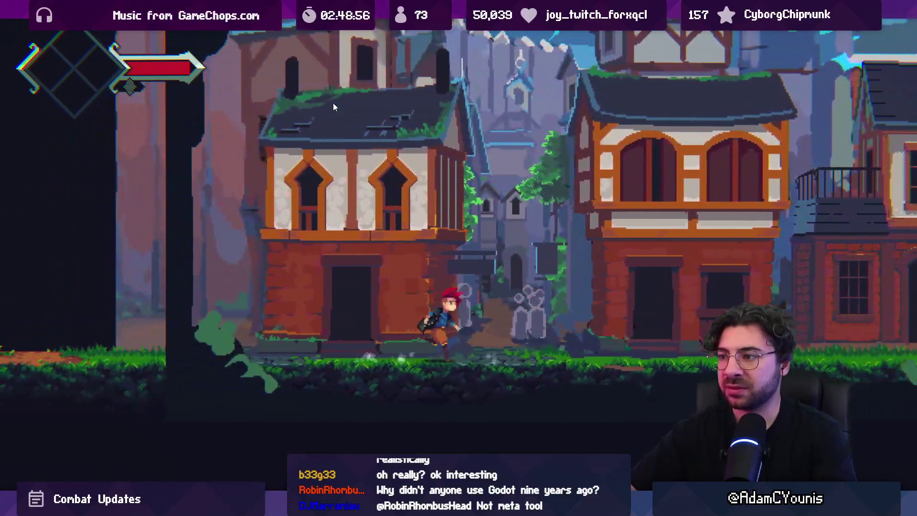
pyautogui.hotkey('shift', 'space')
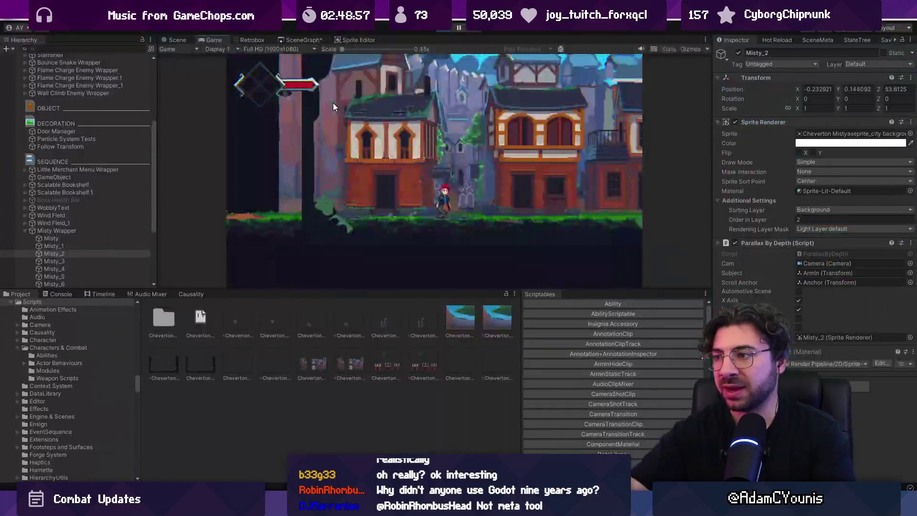
pyautogui.hotkey('ctrl', 'p')
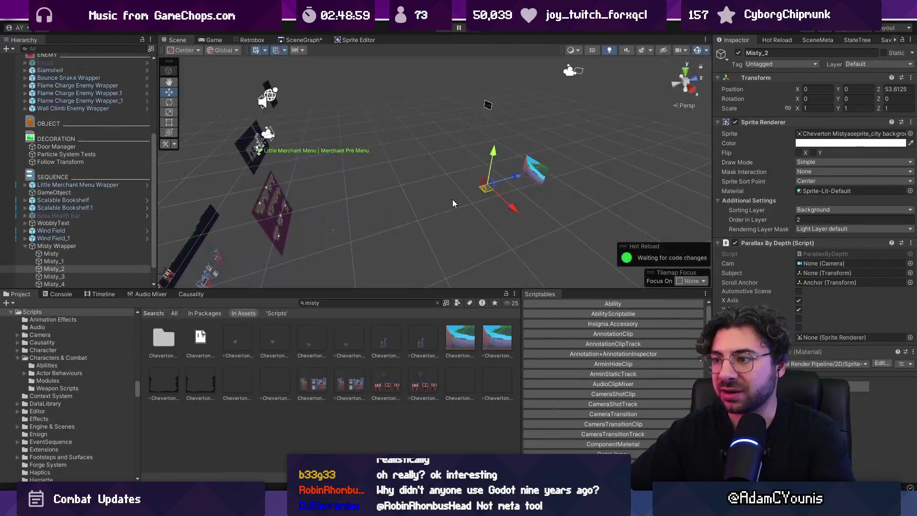
# Step: Set Misty_2's depth to Z 57.625 and push Misty_1 back to about Z 63.8
pyautogui.press('f')
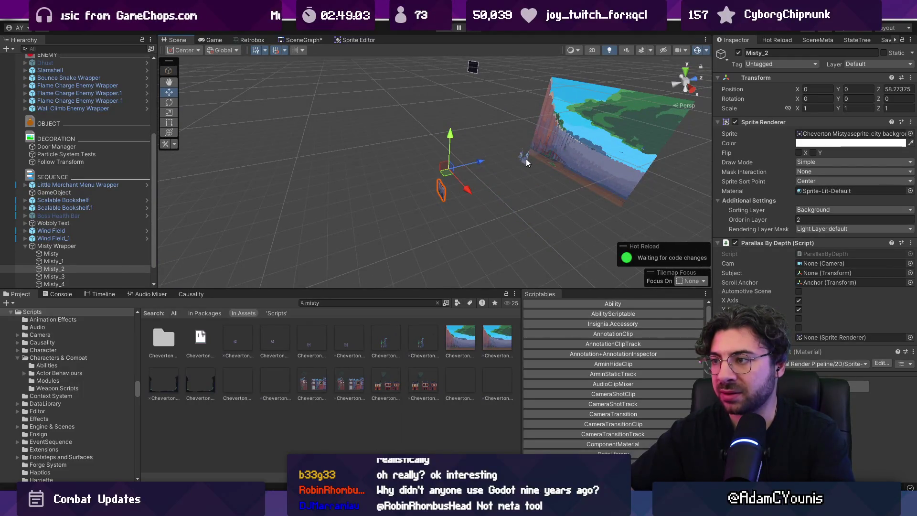
pyautogui.click(525, 157)
pyautogui.press('f')
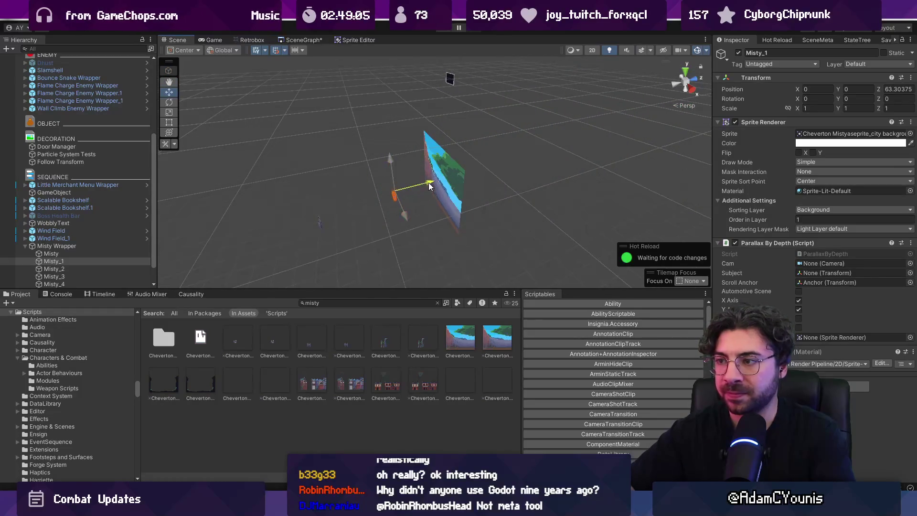
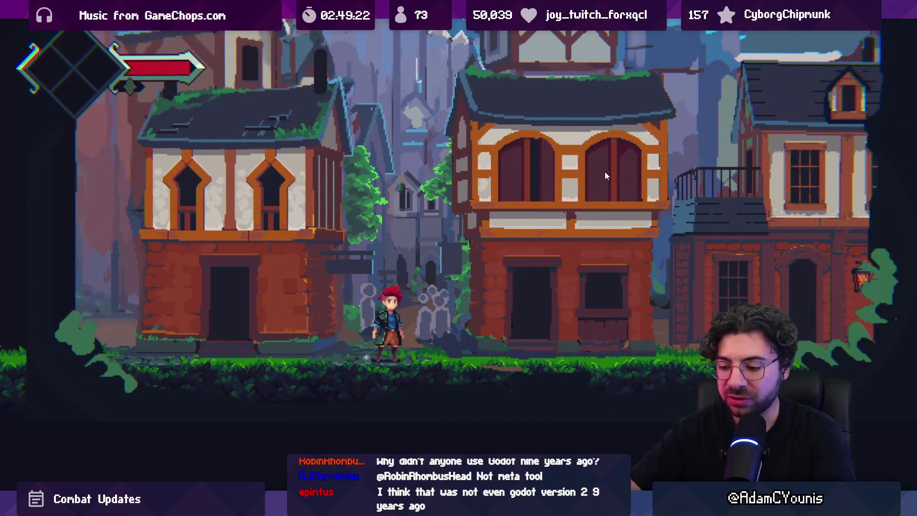
# Step: Stop the game and drag a Zone Camera prefab, found by searching 'zone cam', into the scene
pyautogui.hotkey('shift', 'space')
pyautogui.click(442, 29)
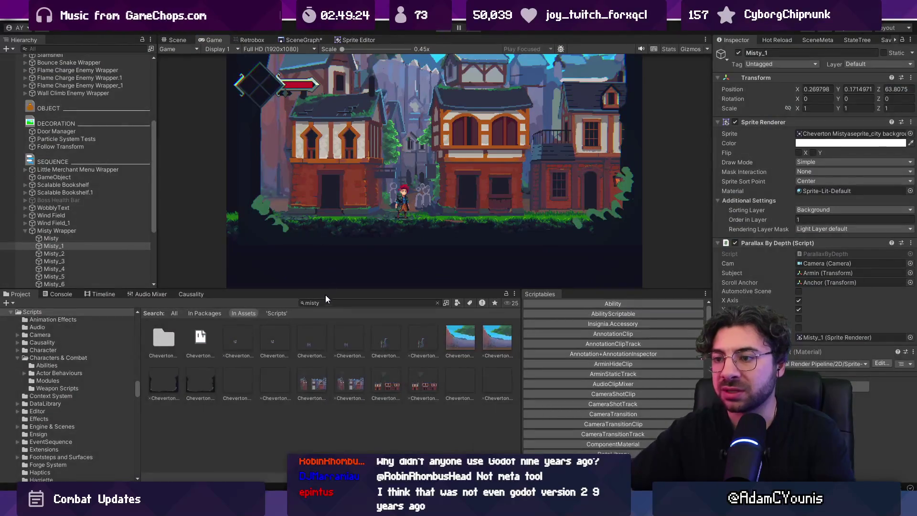
pyautogui.click(328, 303)
pyautogui.write('zone cam')
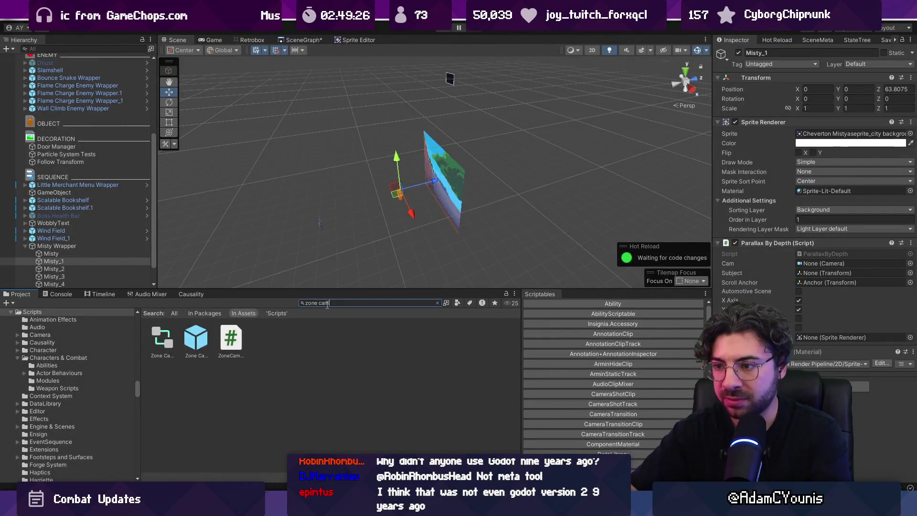
pyautogui.moveTo(196, 339)
pyautogui.mouseDown()
pyautogui.moveTo(338, 246)
pyautogui.moveTo(285, 235)
pyautogui.mouseUp()
pyautogui.press('f')
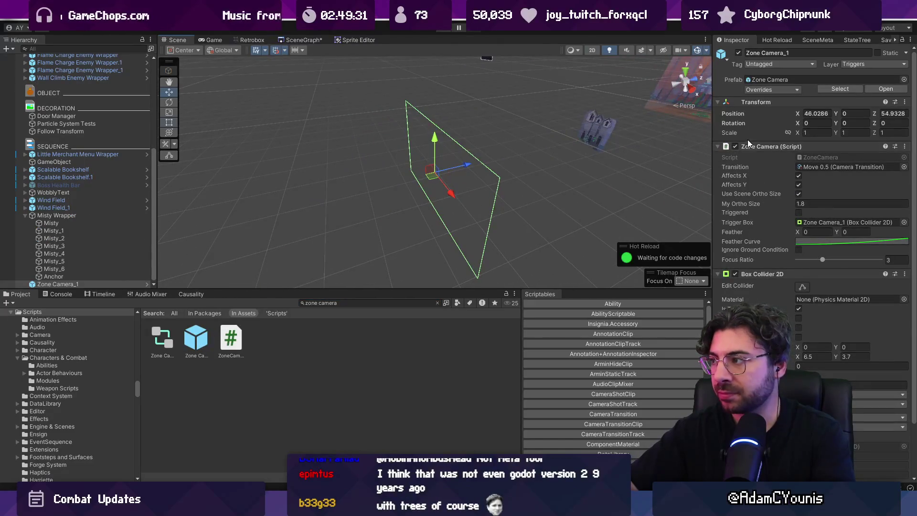
pyautogui.press('2')
pyautogui.press('t')
# Step: Set the Zone Camera's Z position to 0 and move it over the town
pyautogui.click(893, 114)
pyautogui.write('0')
pyautogui.press('Return')
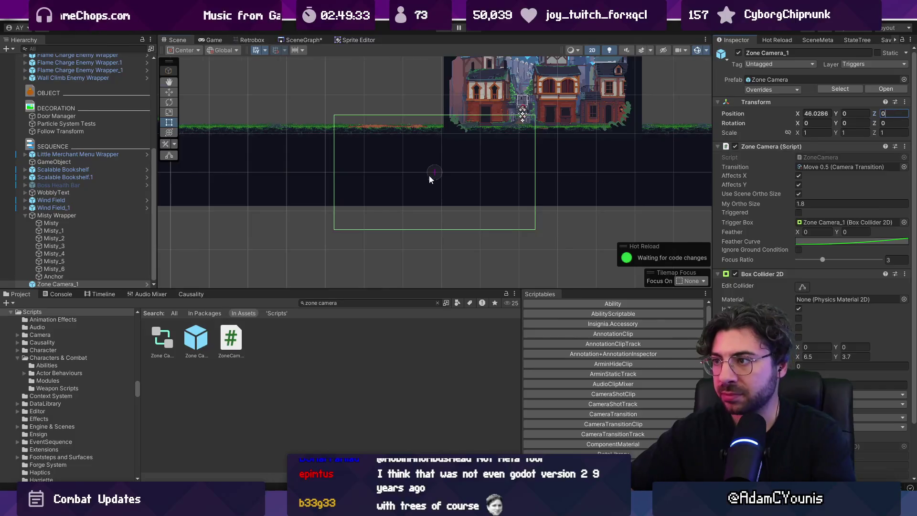
pyautogui.press('w')
pyautogui.press('f')
pyautogui.moveTo(364, 219)
pyautogui.mouseDown()
pyautogui.moveTo(471, 159)
pyautogui.moveTo(456, 158)
pyautogui.mouseUp()
# Step: Narrow the trigger box to 2.9, set Focus Ratio to 7, and playtest
pyautogui.scroll(2, 453, 172)
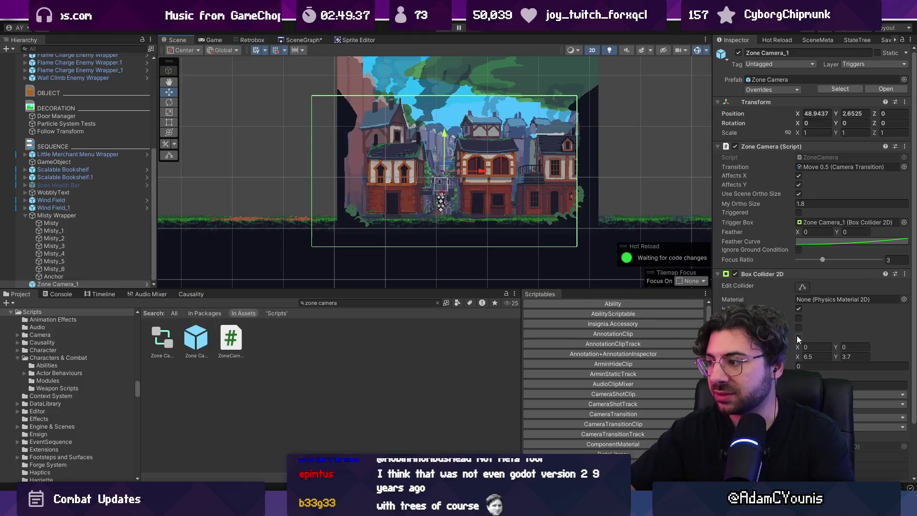
pyautogui.moveTo(800, 360); pyautogui.dragTo(770, 360)
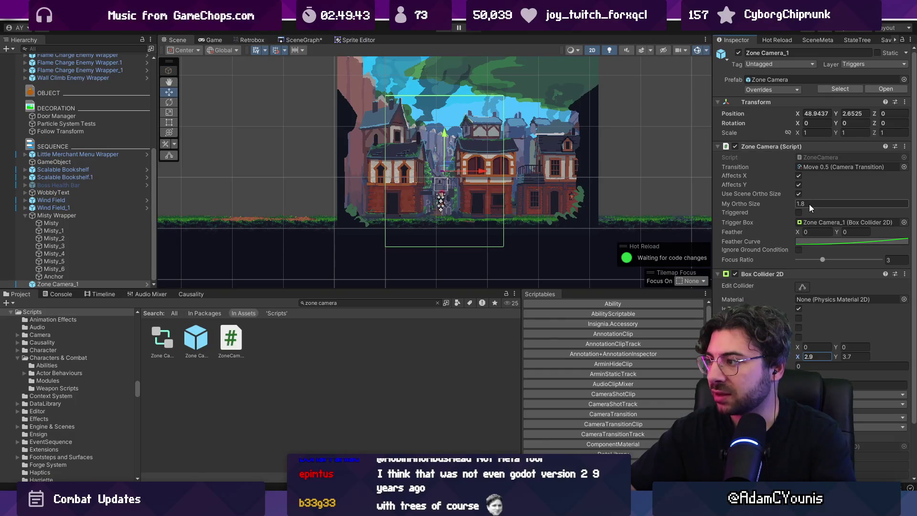
pyautogui.click(894, 261)
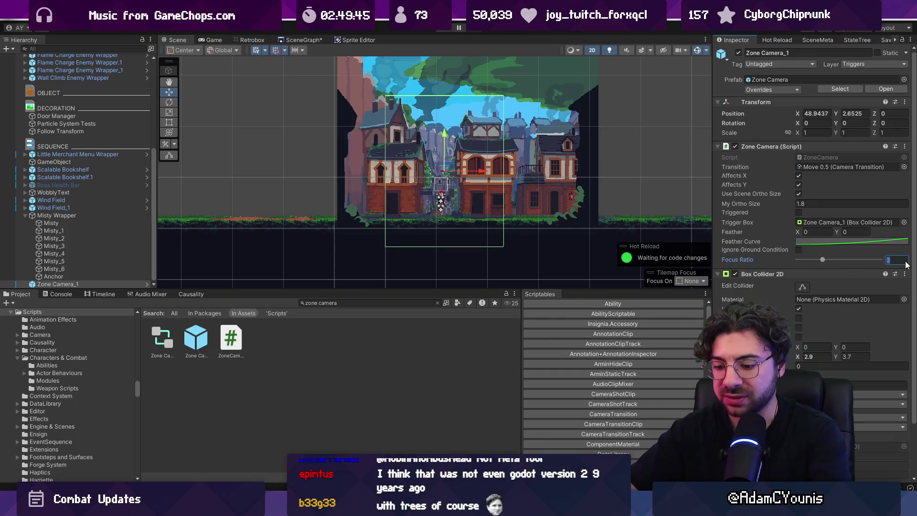
pyautogui.write('7')
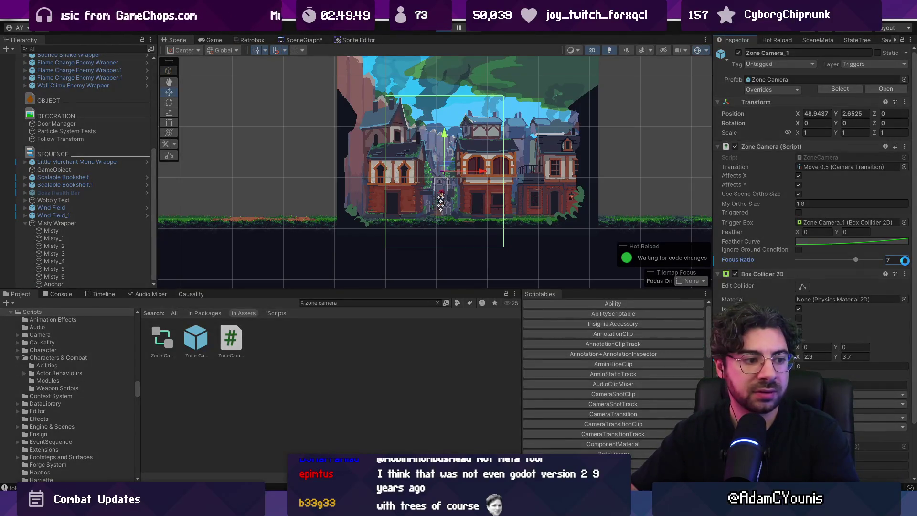
pyautogui.hotkey('ctrl', 'p')
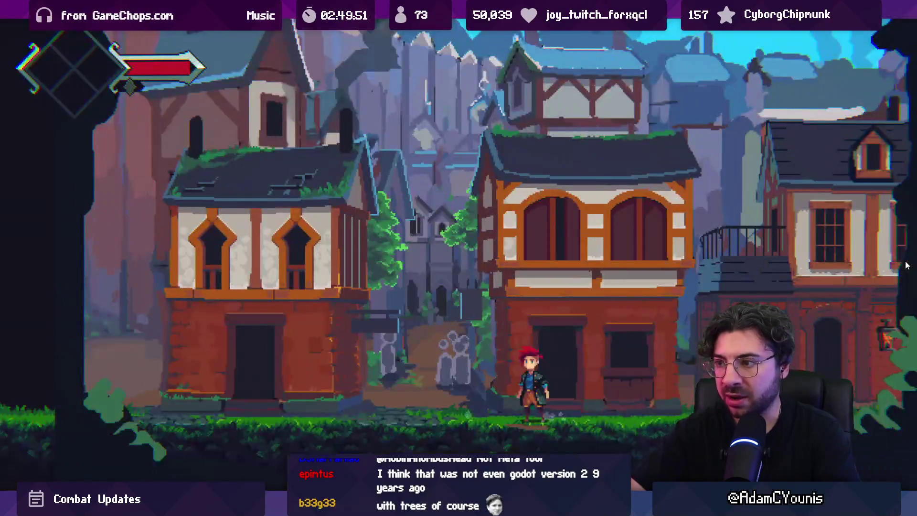
pyautogui.press('Left')
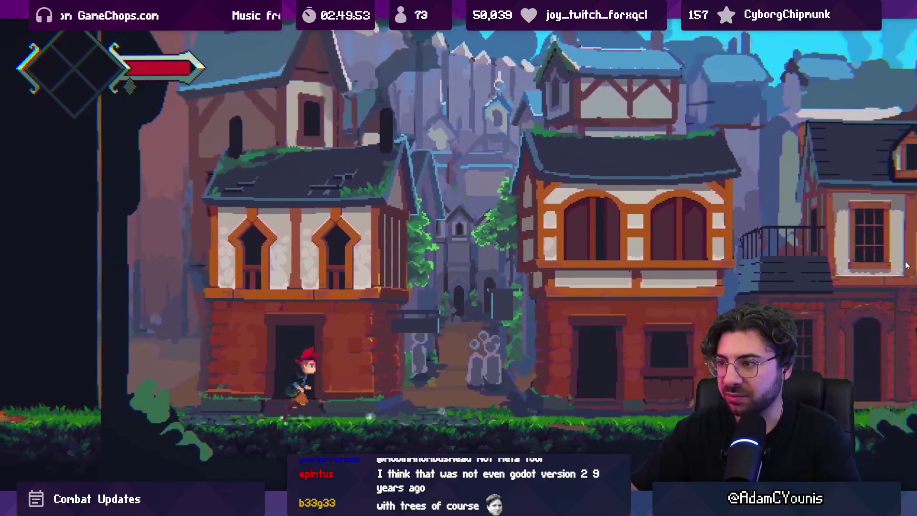
pyautogui.press('Right')
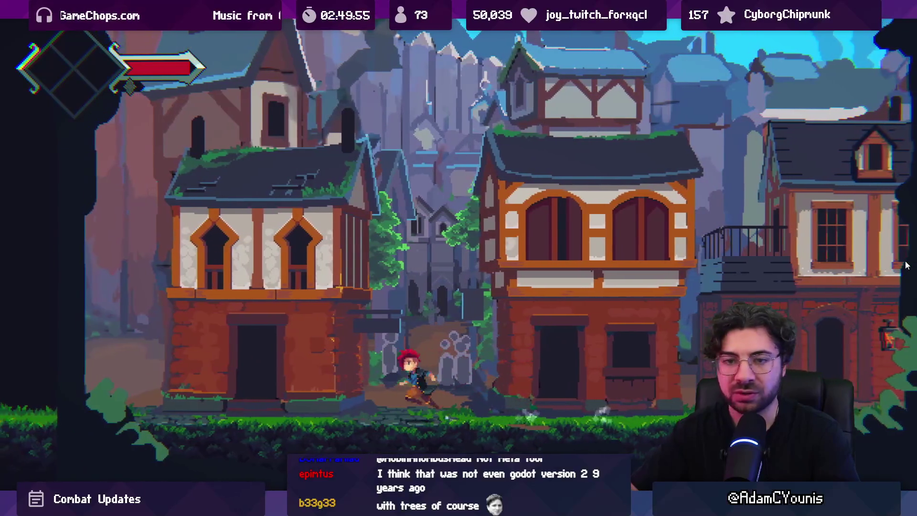
pyautogui.press('Right')
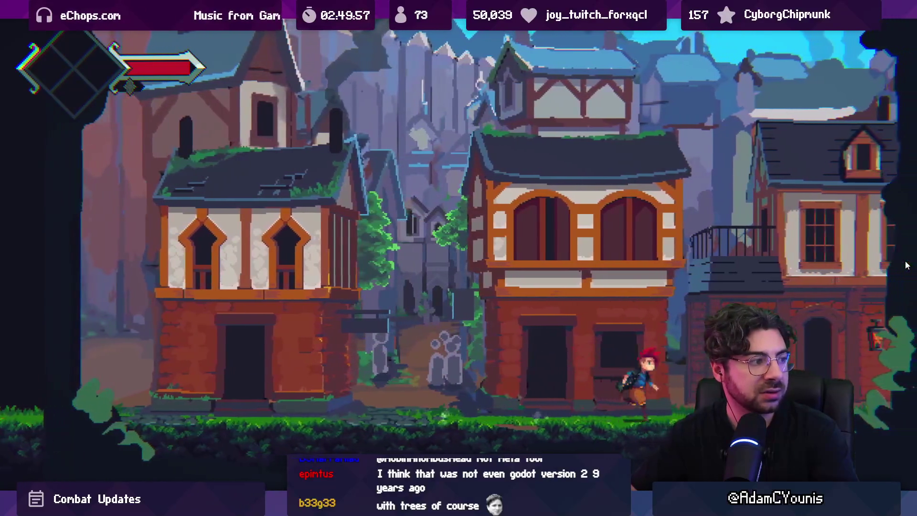
pyautogui.press('Left')
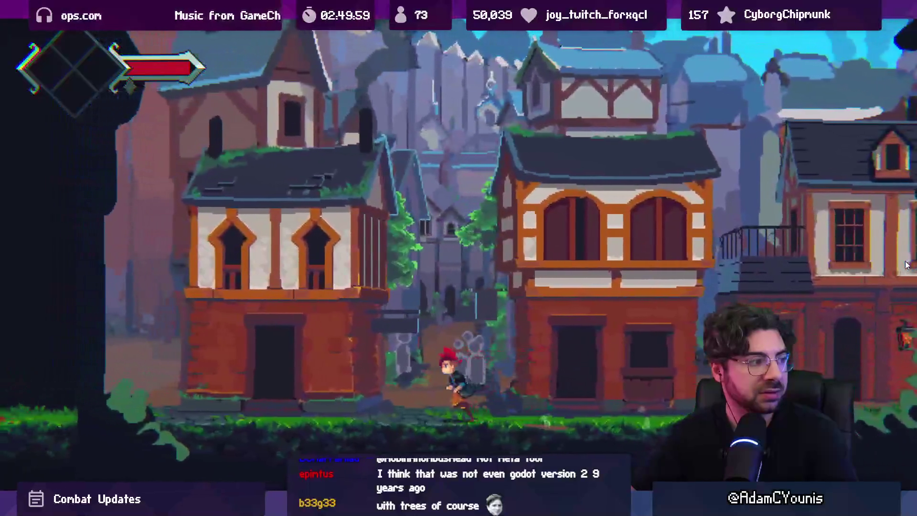
pyautogui.press('Right')
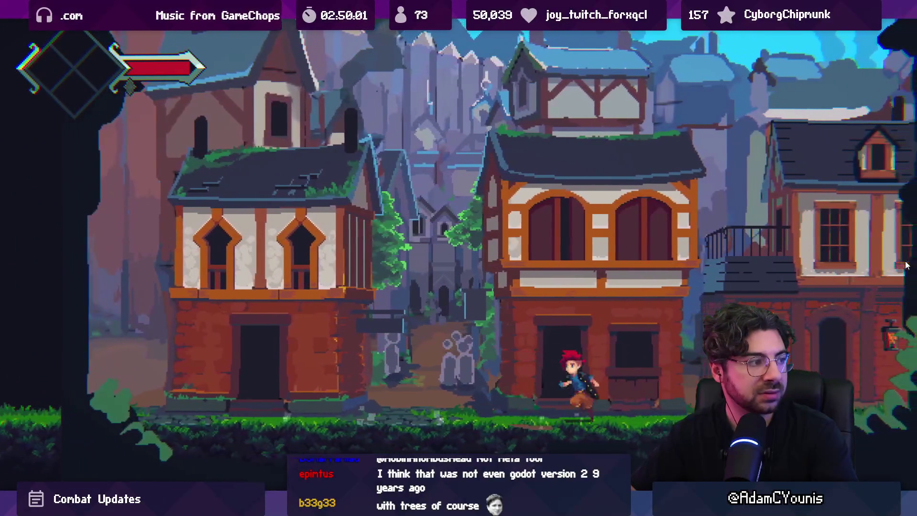
pyautogui.press('Left')
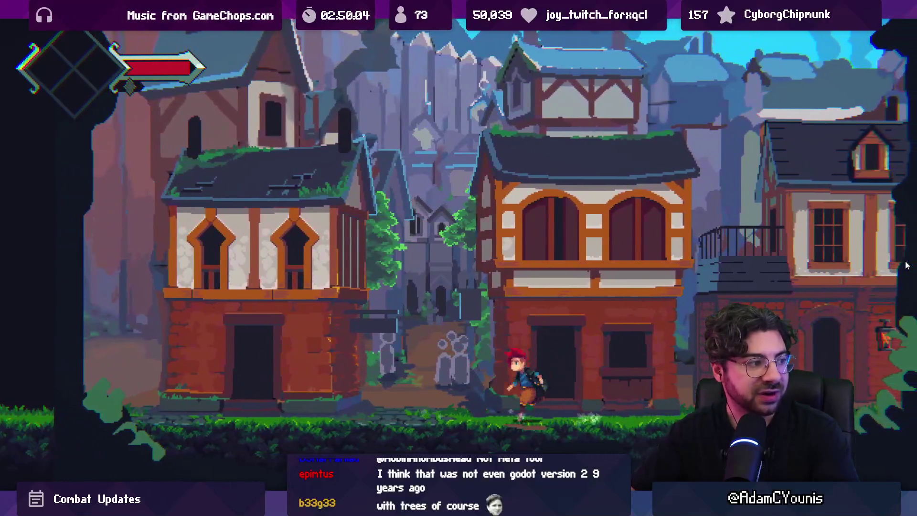
pyautogui.press('Left')
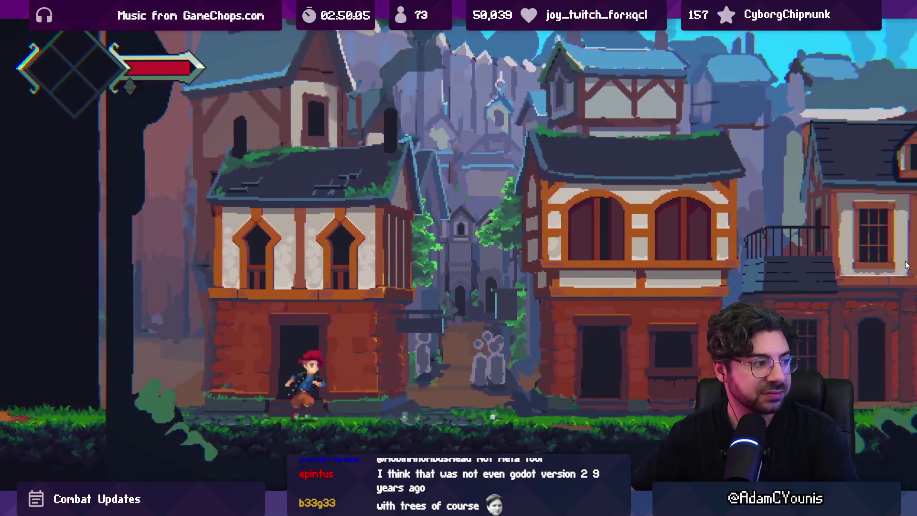
pyautogui.press('Right')
pyautogui.press('Left')
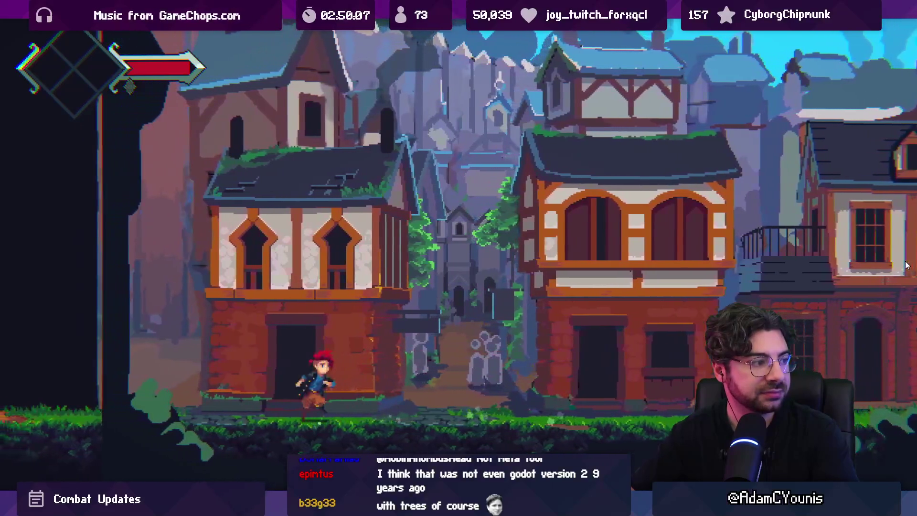
pyautogui.press('Right')
pyautogui.press('Left')
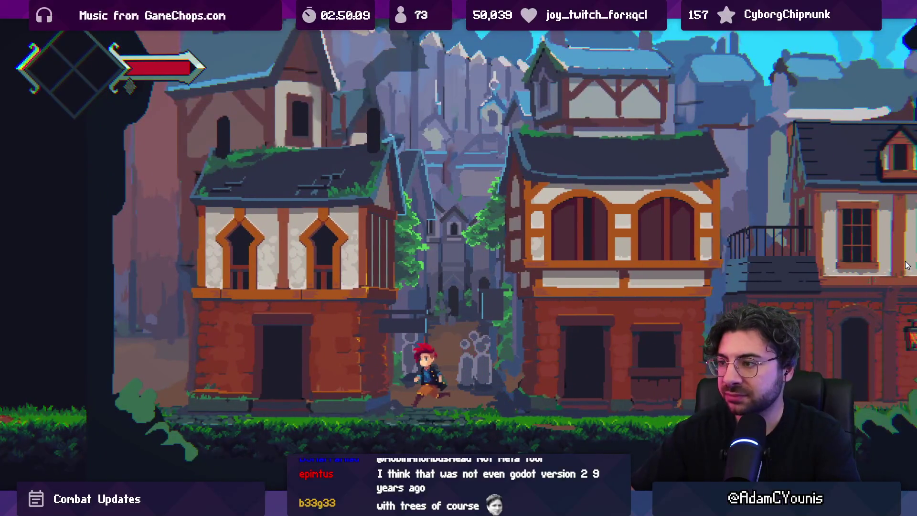
pyautogui.press('Right')
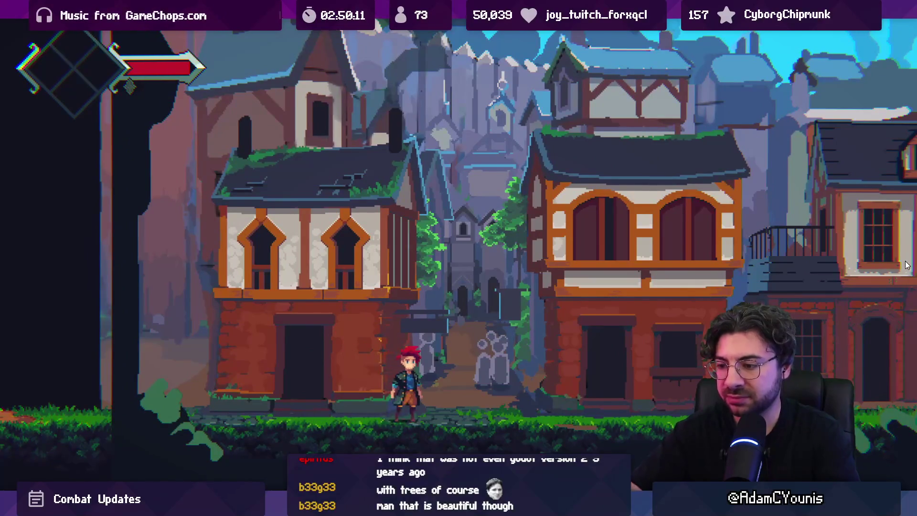
pyautogui.hotkey('shift', 'space')
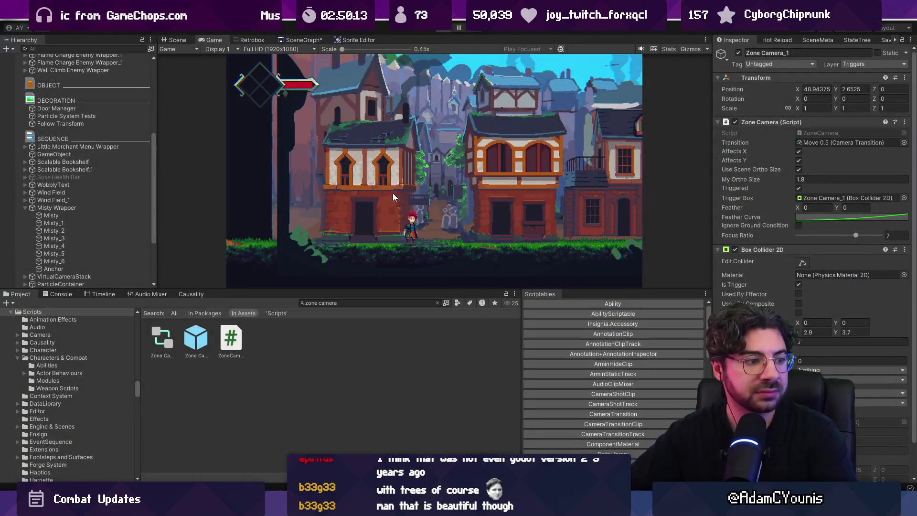
pyautogui.hotkey('ctrl', 'p')
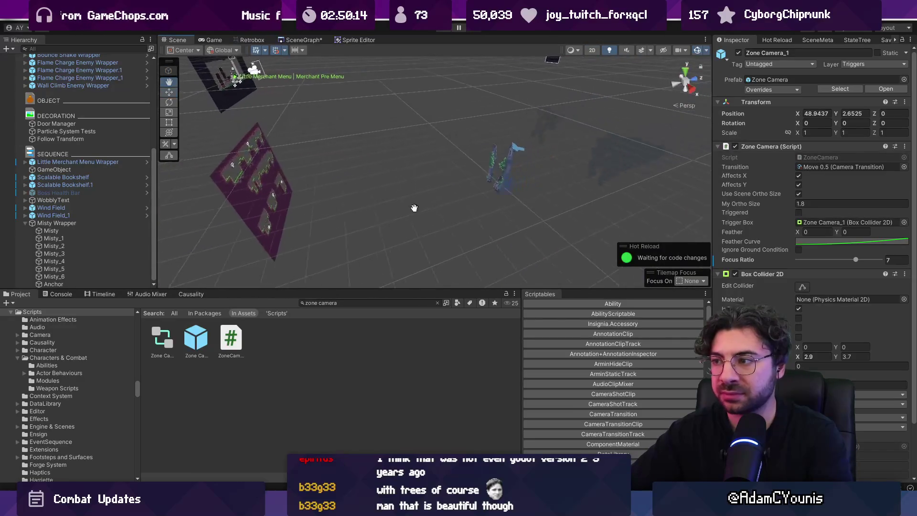
pyautogui.click(472, 190)
pyautogui.press('f')
pyautogui.moveTo(463, 191); pyautogui.dragTo(398, 222)
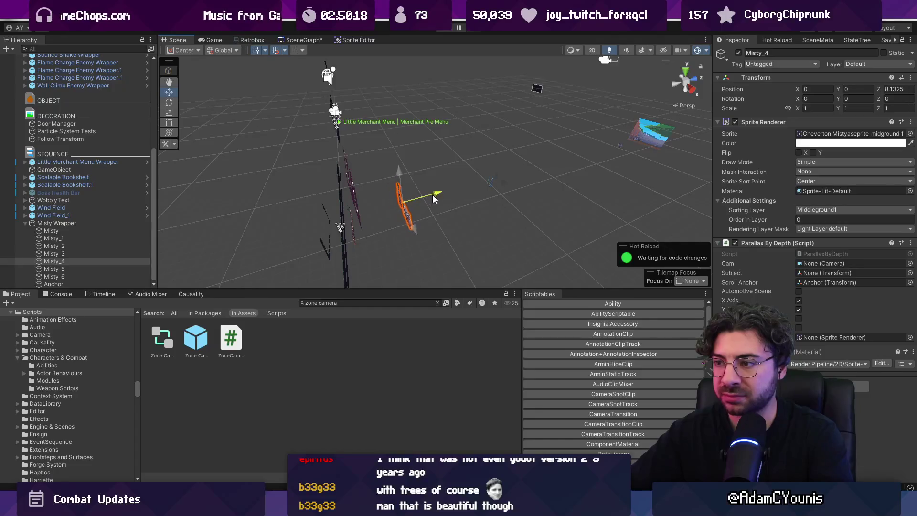
pyautogui.click(494, 182)
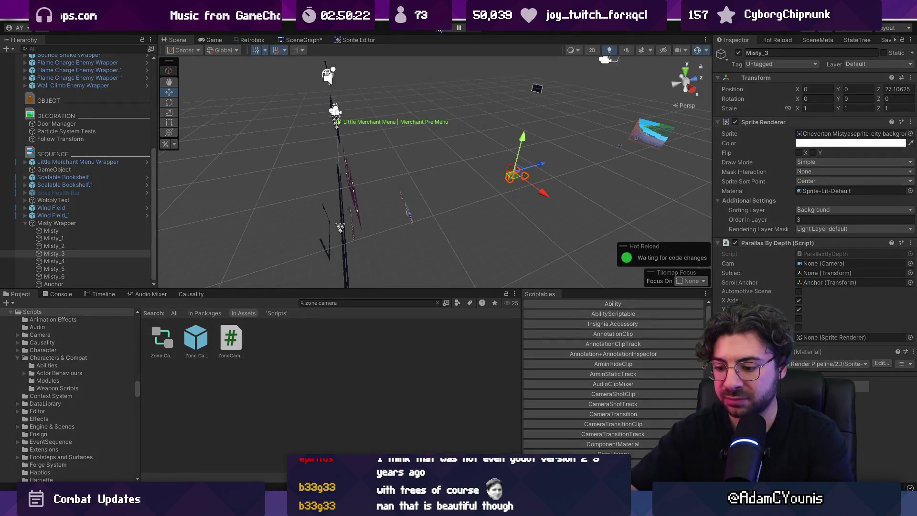
pyautogui.click(439, 29)
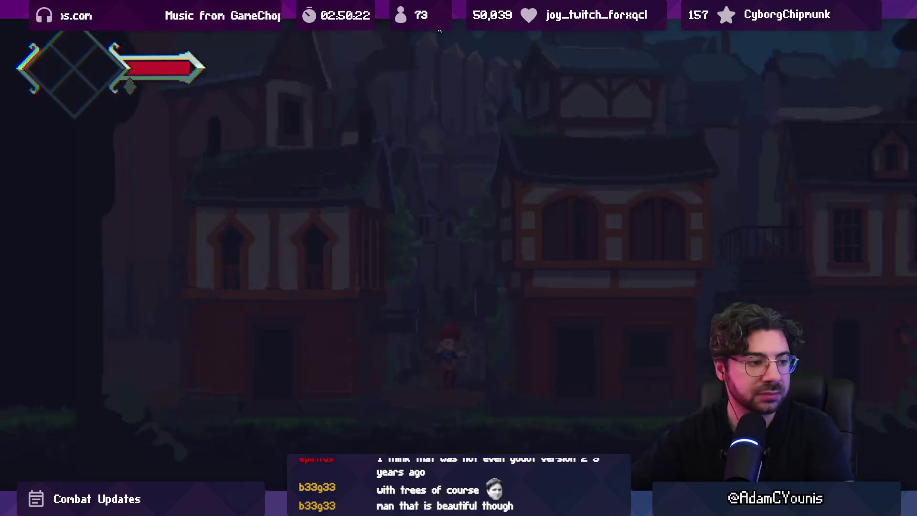
pyautogui.press('Left')
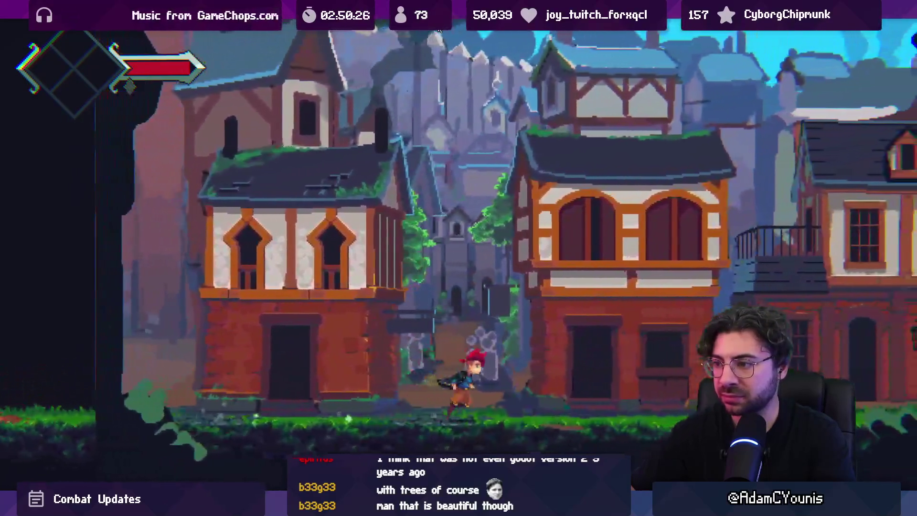
pyautogui.press('Right')
pyautogui.press('Left')
pyautogui.press('Right')
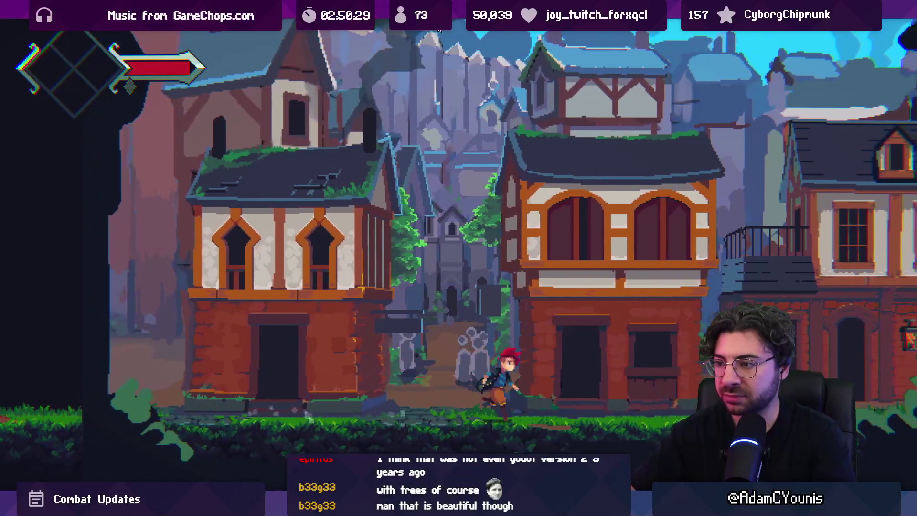
pyautogui.press('Left')
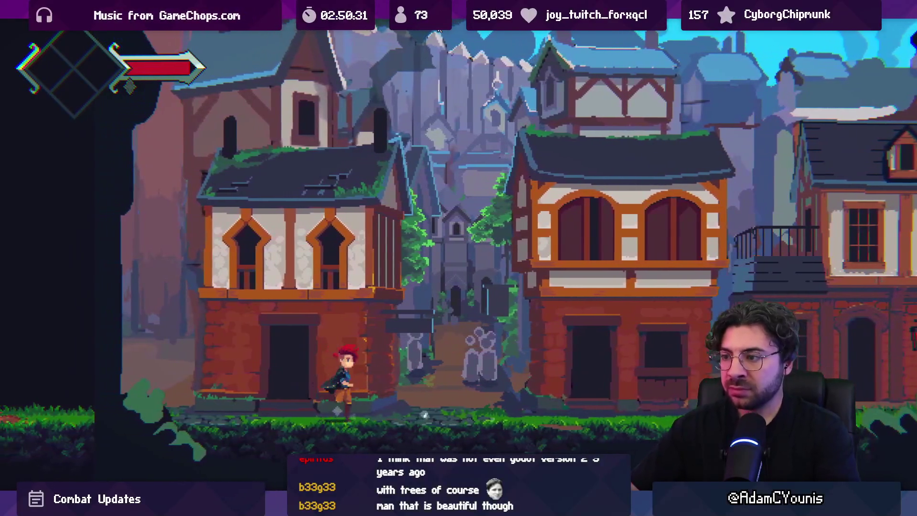
pyautogui.press('Right')
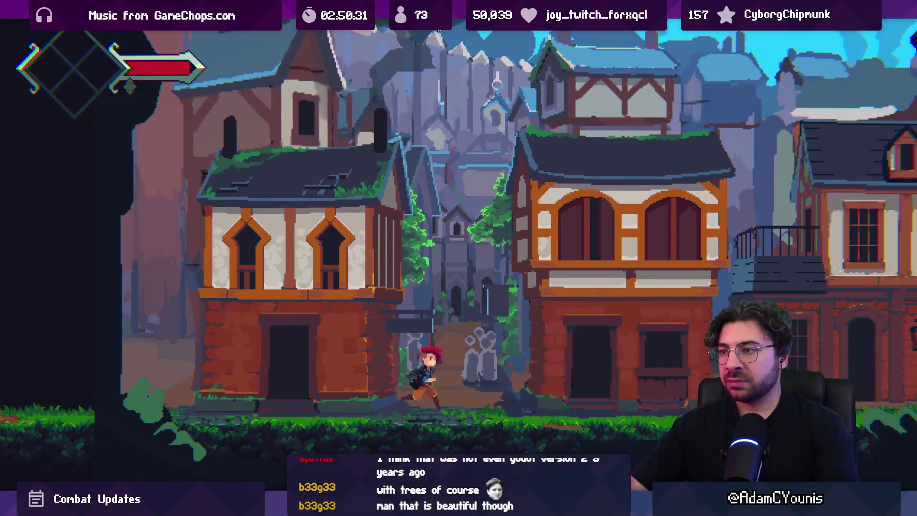
pyautogui.press('Left')
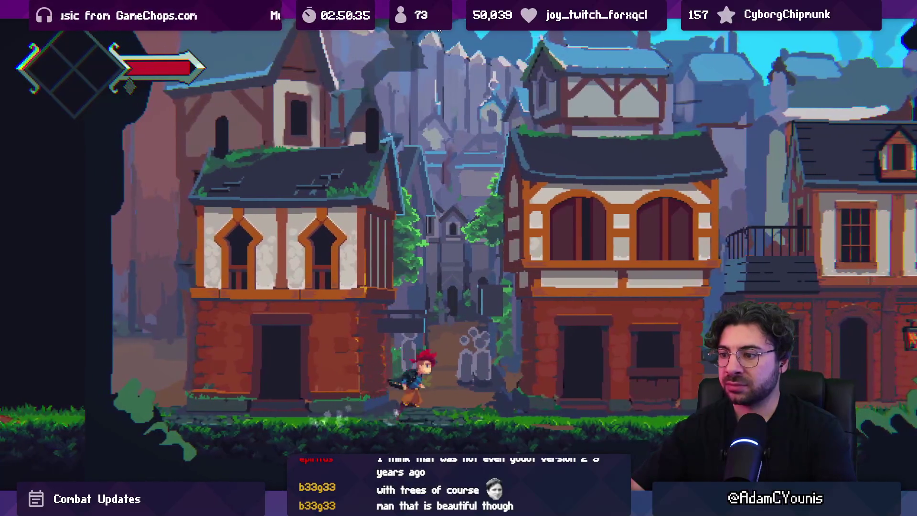
pyautogui.hotkey('shift', 'space')
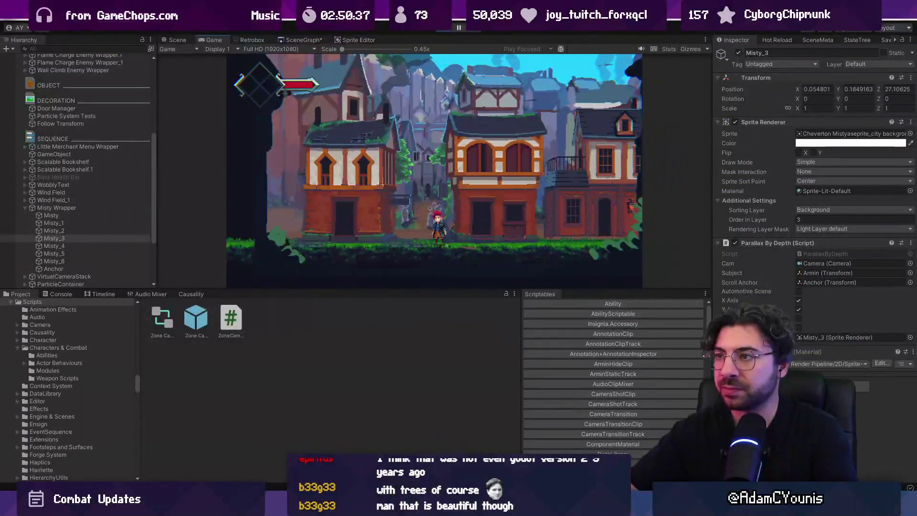
# Step: Stop the game, frame Misty_3 in the 2D scene view, deselect it, and switch to Figma
pyautogui.click(448, 28)
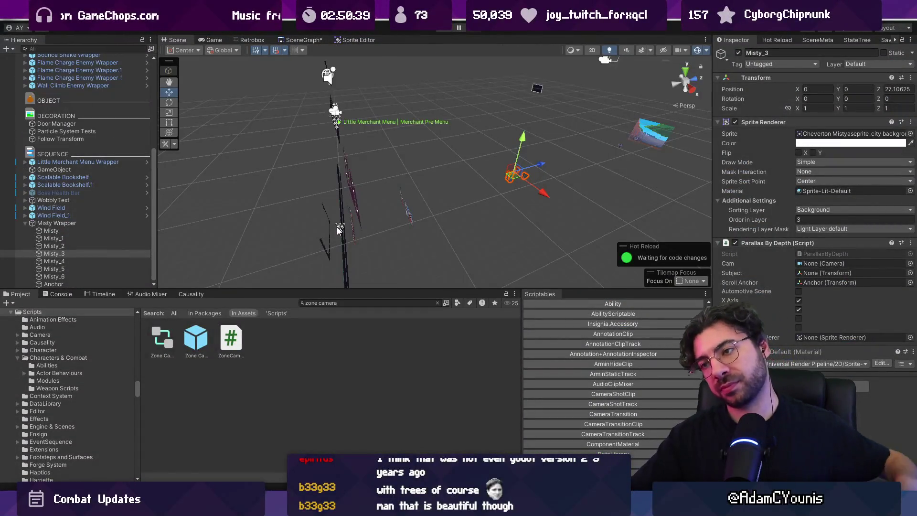
pyautogui.press('2')
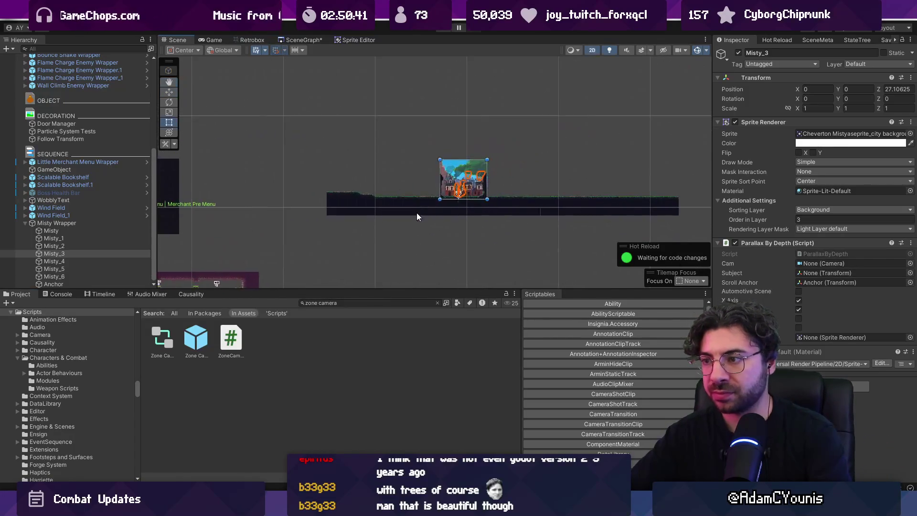
pyautogui.press('f')
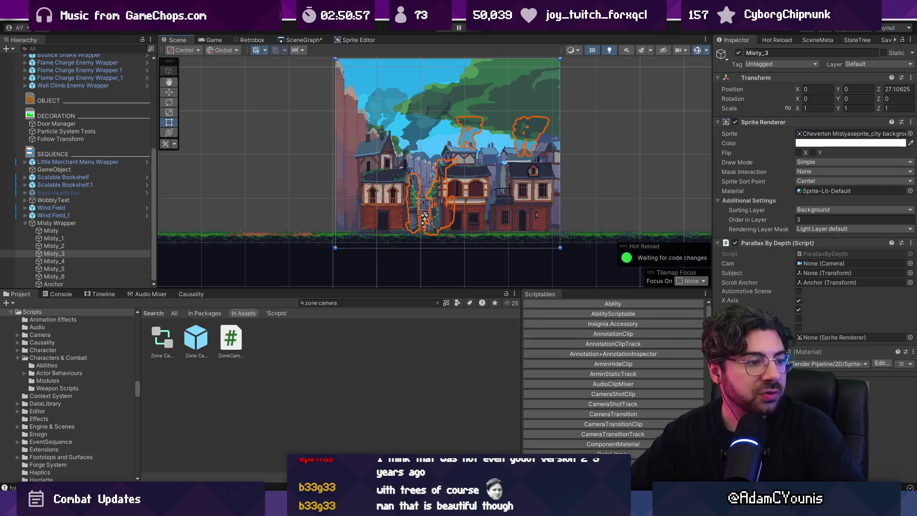
pyautogui.scroll(2, 260, 241)
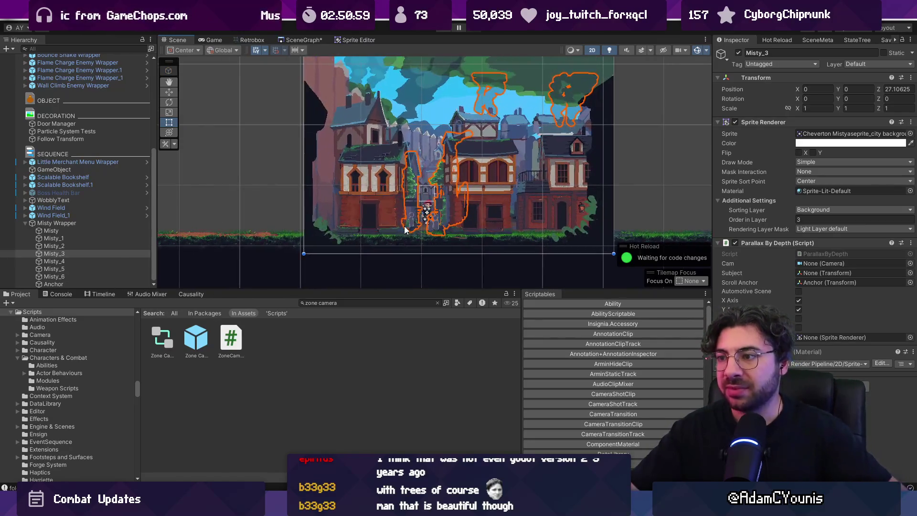
pyautogui.click(259, 174)
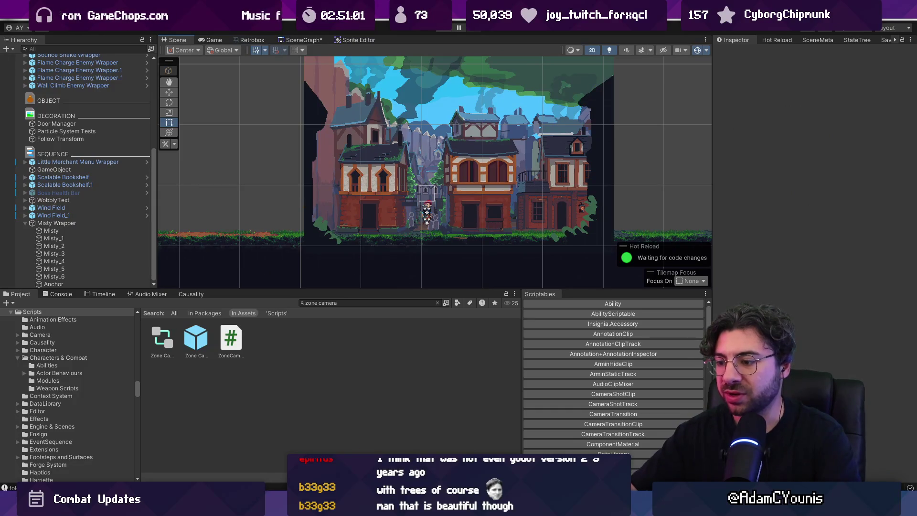
pyautogui.hotkey('alt', 'Tab')
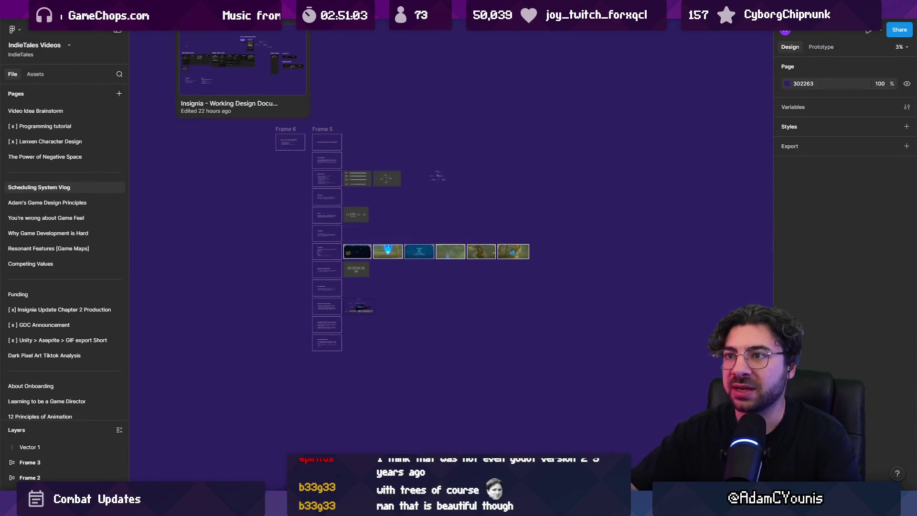
# Step: Open the Insignia design document and go to its 0. Project Direction page
pyautogui.click(220, 10)
pyautogui.scroll(-10, 449, 238)
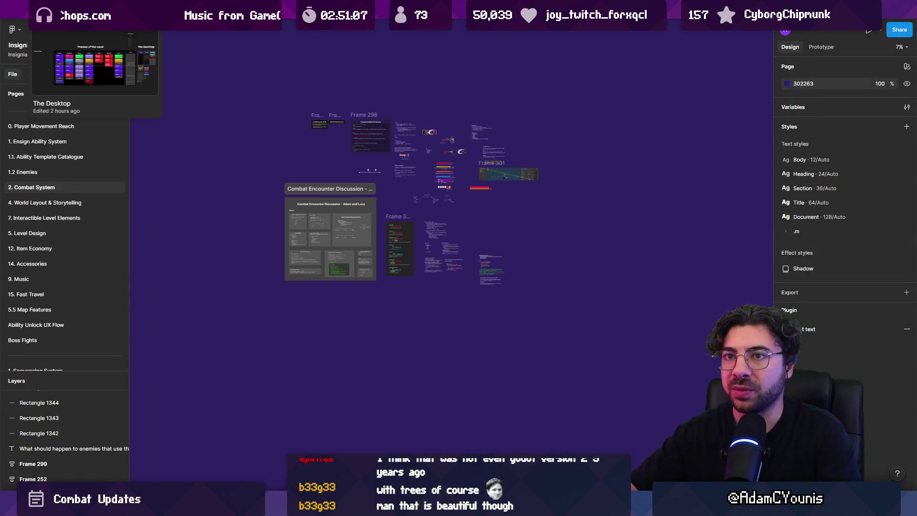
pyautogui.scroll(2, 71, 143)
pyautogui.click(69, 113)
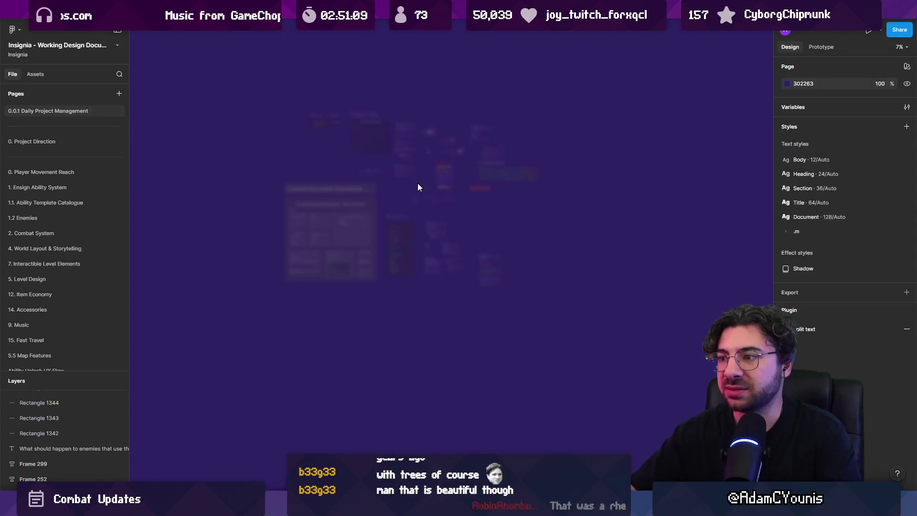
pyautogui.scroll(3, 406, 226)
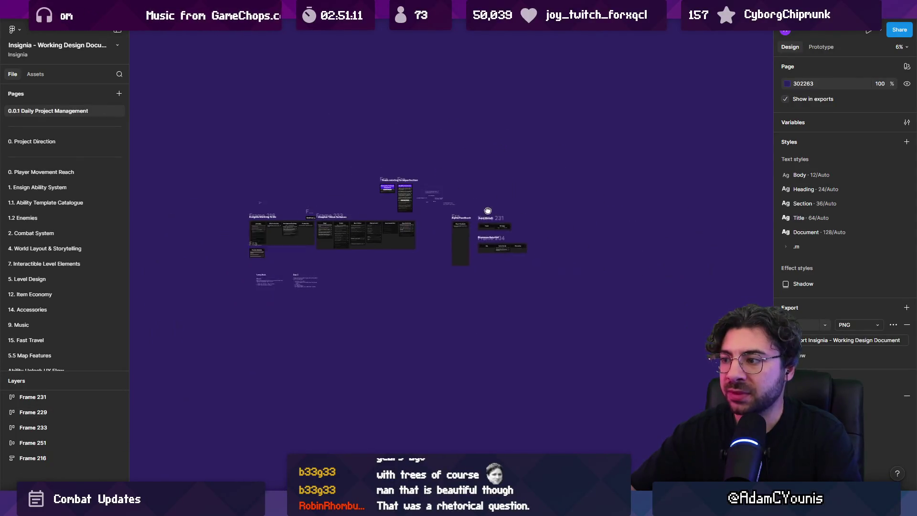
pyautogui.scroll(-5, 467, 216)
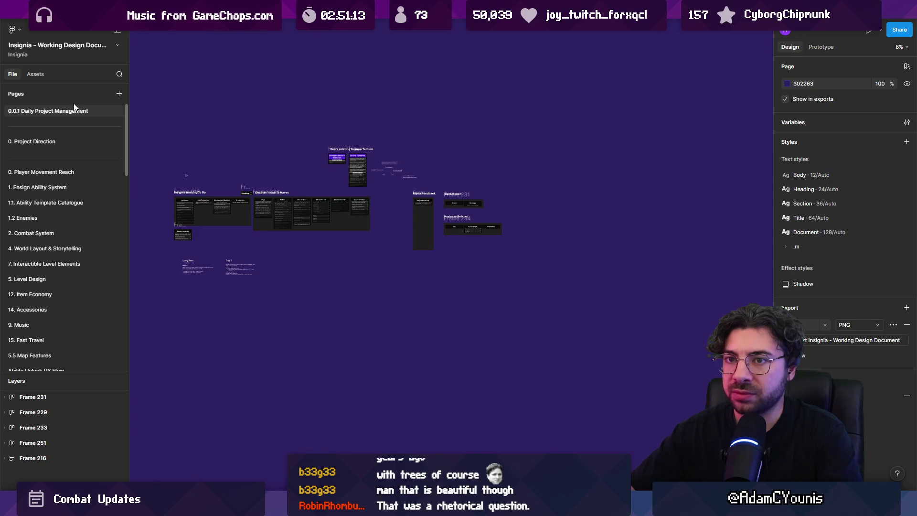
pyautogui.click(76, 138)
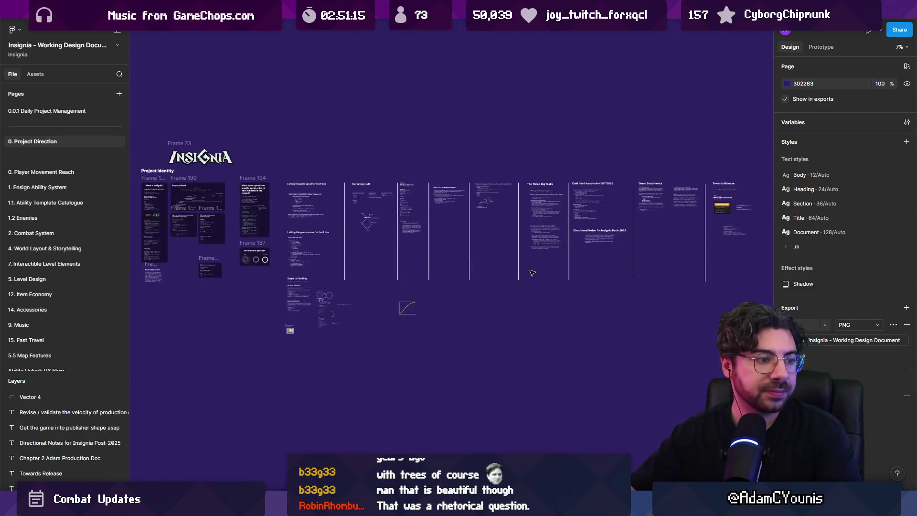
pyautogui.scroll(5, 532, 273)
pyautogui.hscroll(8, 642, 163)
pyautogui.scroll(6, 309, 221)
# Step: Inspect the Towards Release frame's text and headings, undoing an accidental divider copy
pyautogui.click(335, 196)
pyautogui.scroll(-5, 335, 196)
pyautogui.moveTo(281, 242); pyautogui.dragTo(427, 240)
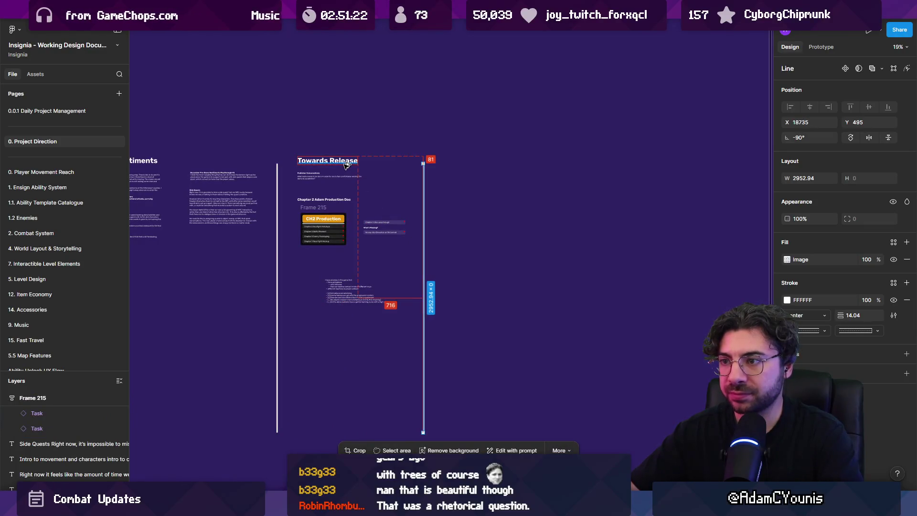
pyautogui.hotkey('ctrl', 'z')
pyautogui.scroll(3, 321, 168)
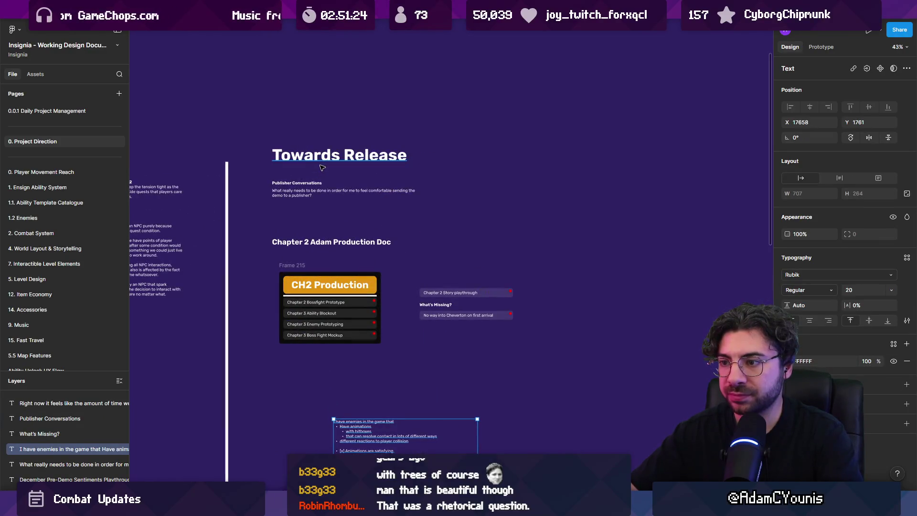
pyautogui.scroll(3, 316, 241)
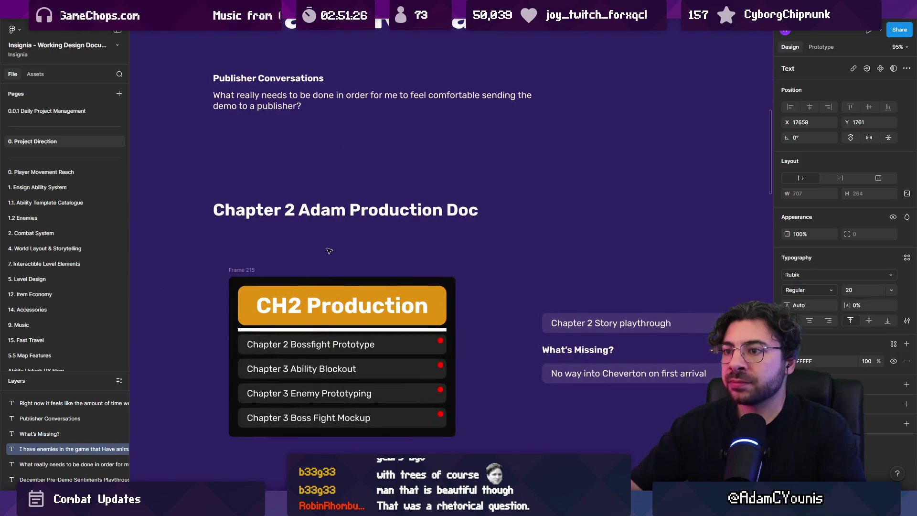
pyautogui.click(329, 213)
pyautogui.scroll(-3, 330, 213)
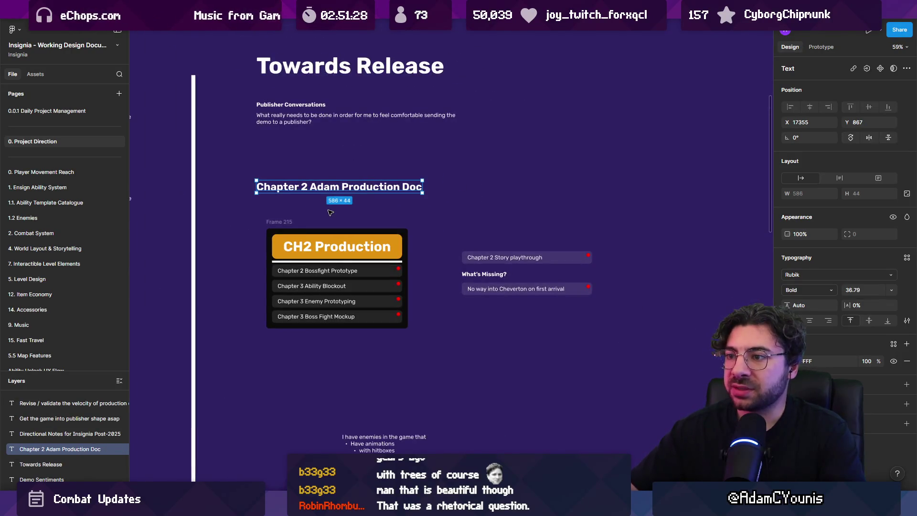
pyautogui.scroll(-5, 330, 212)
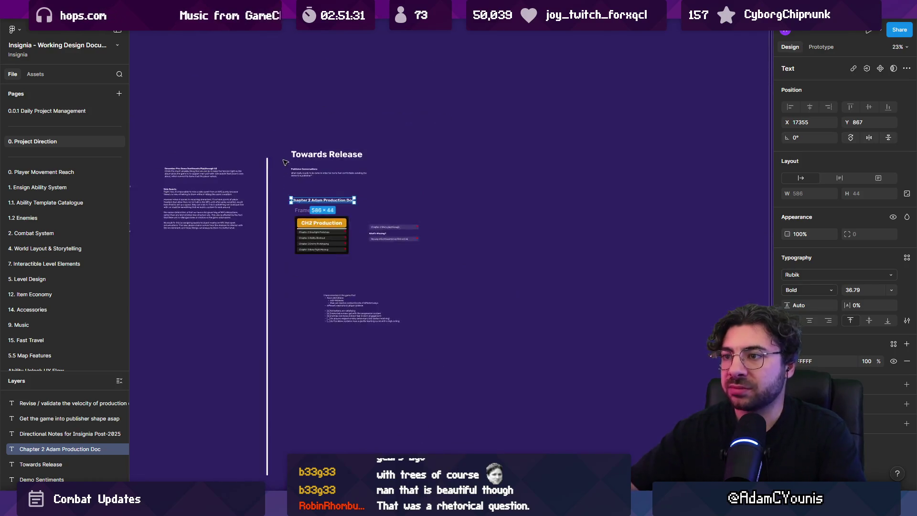
# Step: Duplicate the Towards Release title and rename the original to Finishing CH2
pyautogui.moveTo(310, 155); pyautogui.dragTo(383, 155)
pyautogui.click(313, 153)
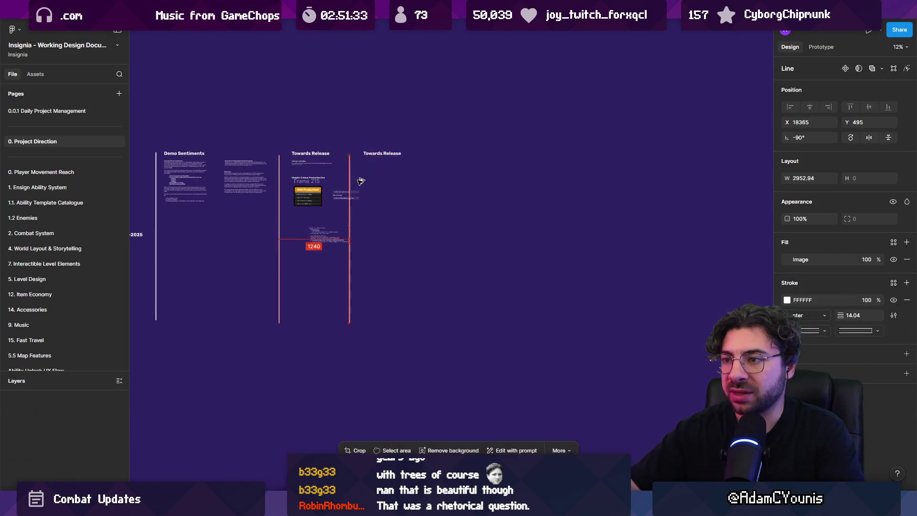
pyautogui.scroll(3, 317, 153)
pyautogui.press('Return')
pyautogui.write('CH2')
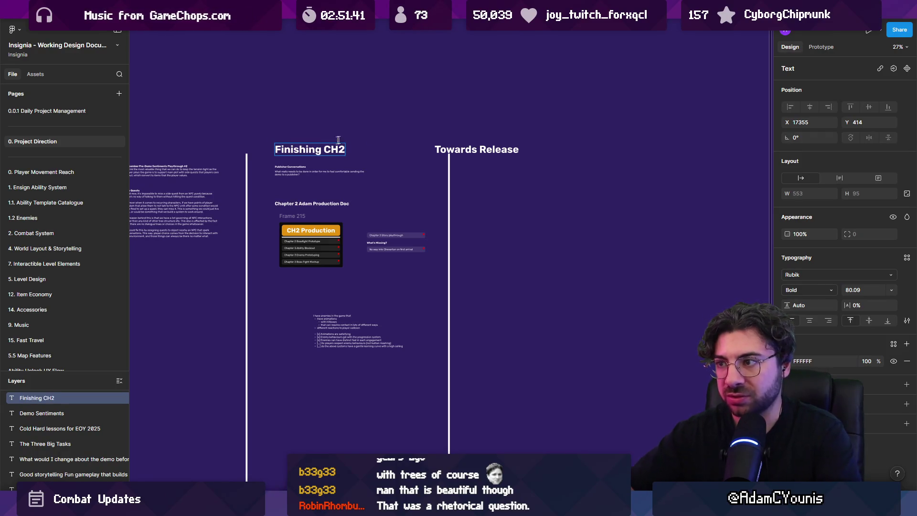
# Step: Move the copied title into the new column and rename it Onwards Towards Release
pyautogui.click(472, 149)
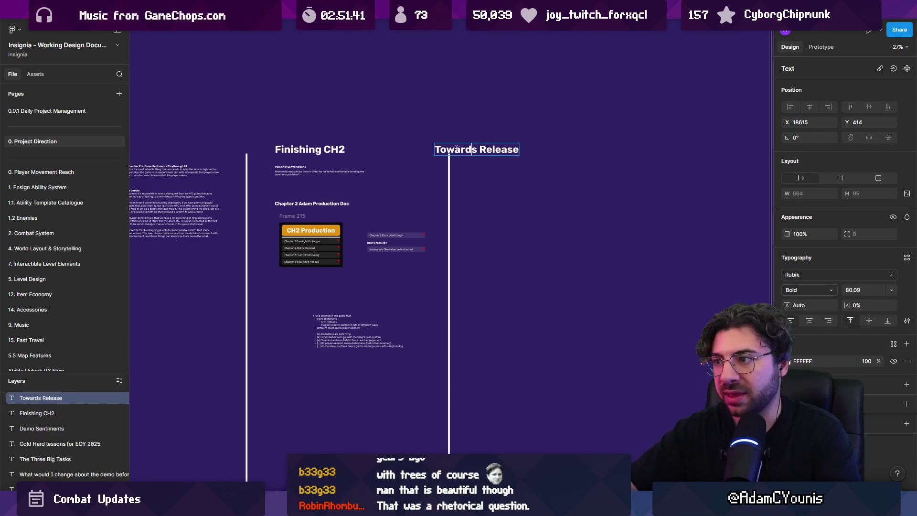
pyautogui.moveTo(466, 147); pyautogui.dragTo(503, 147)
pyautogui.press('Return')
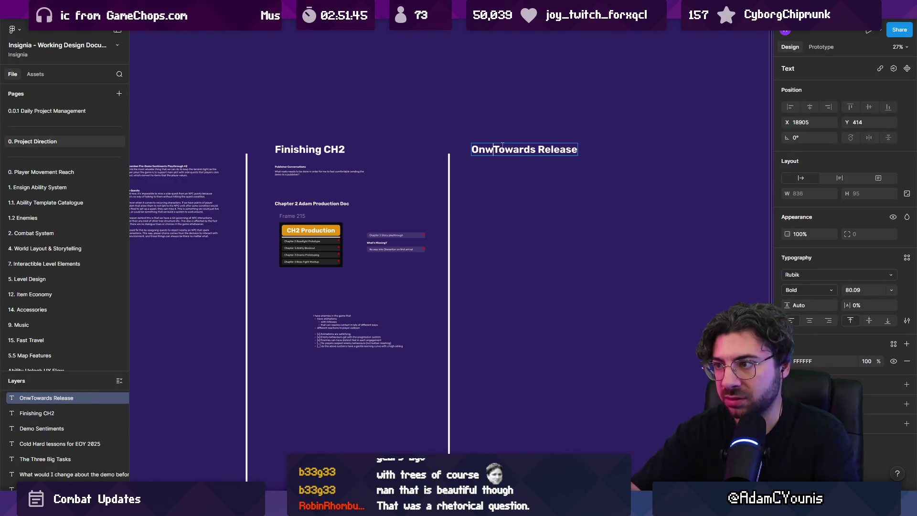
pyautogui.click(539, 198)
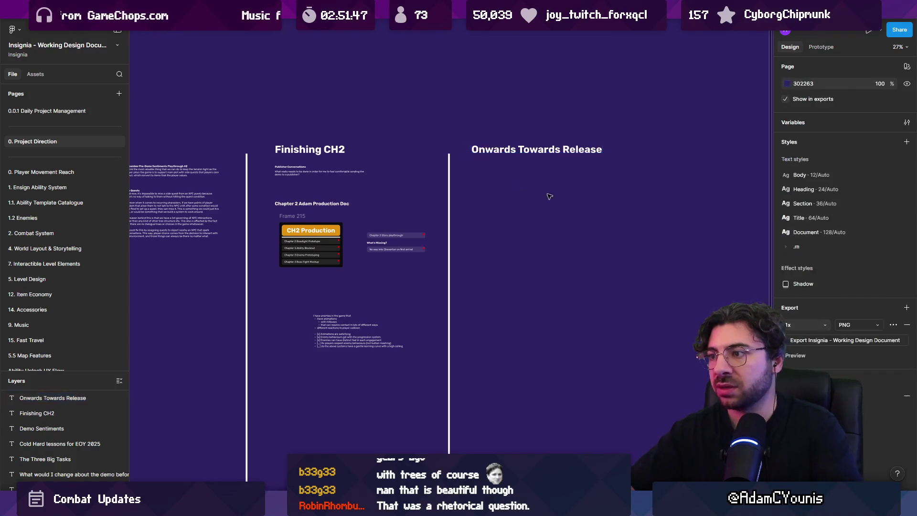
# Step: Copy the Chapter 2 Adam Production Doc heading under the new title and retitle it Chapter 3 Scope
pyautogui.hscroll(3, 402, 199)
pyautogui.scroll(2, 461, 205)
pyautogui.scroll(-3, 410, 180)
pyautogui.hscroll(-3, 409, 180)
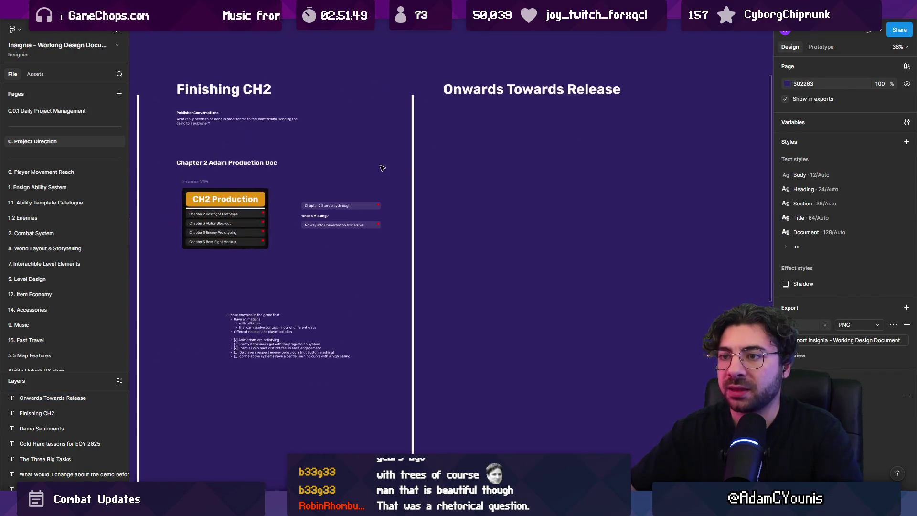
pyautogui.moveTo(220, 160); pyautogui.dragTo(493, 163)
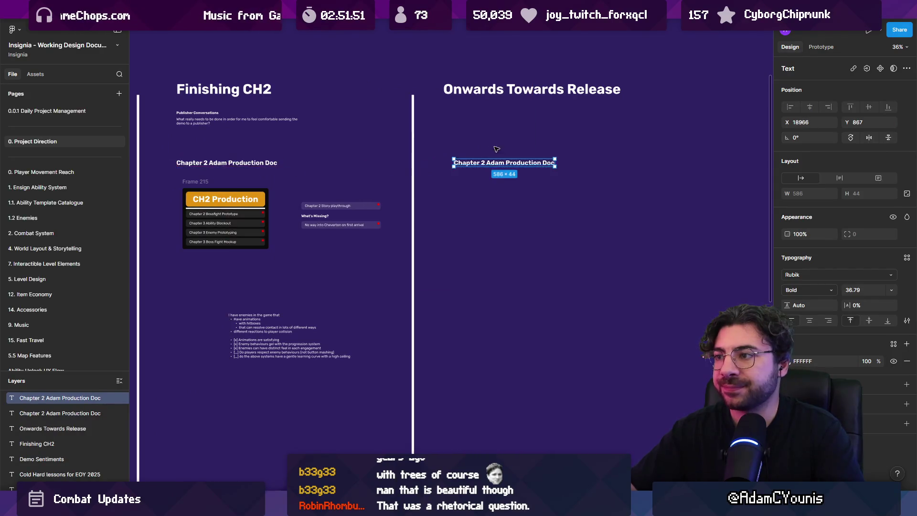
pyautogui.scroll(3, 373, 188)
pyautogui.moveTo(358, 196); pyautogui.dragTo(343, 157)
pyautogui.press('Return')
pyautogui.write('Chapter 3 Scope')
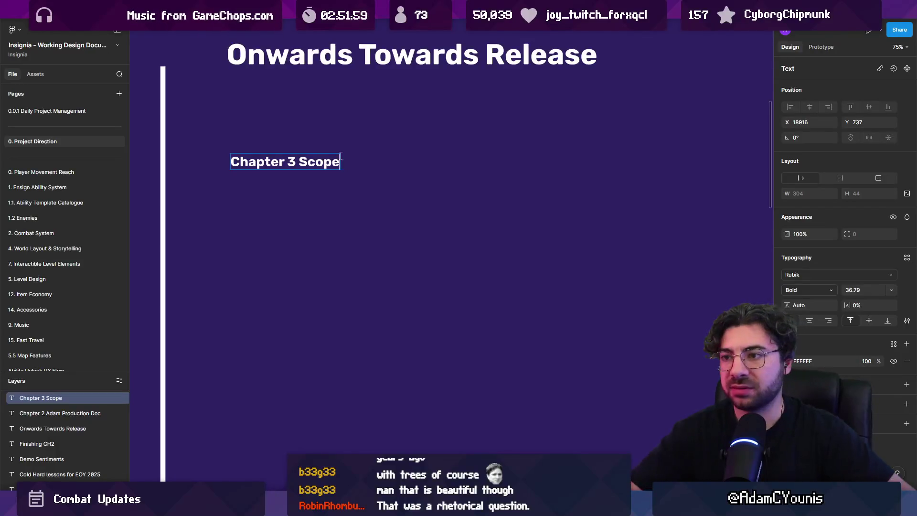
# Step: Copy the publisher question text under Chapter 3 Scope and replace it with '6-9 enemies'
pyautogui.press('Escape')
pyautogui.scroll(-4, 554, 190)
pyautogui.moveTo(247, 148); pyautogui.dragTo(545, 187)
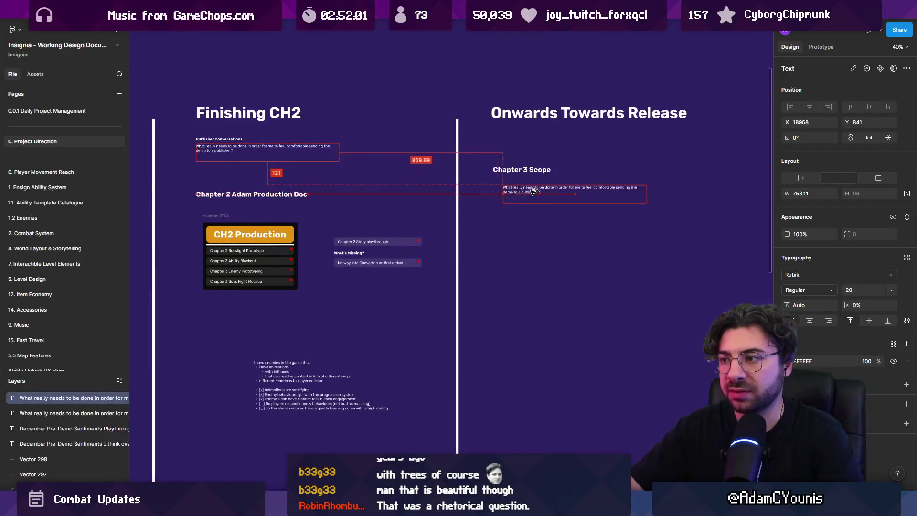
pyautogui.scroll(5, 544, 188)
pyautogui.doubleClick(450, 183)
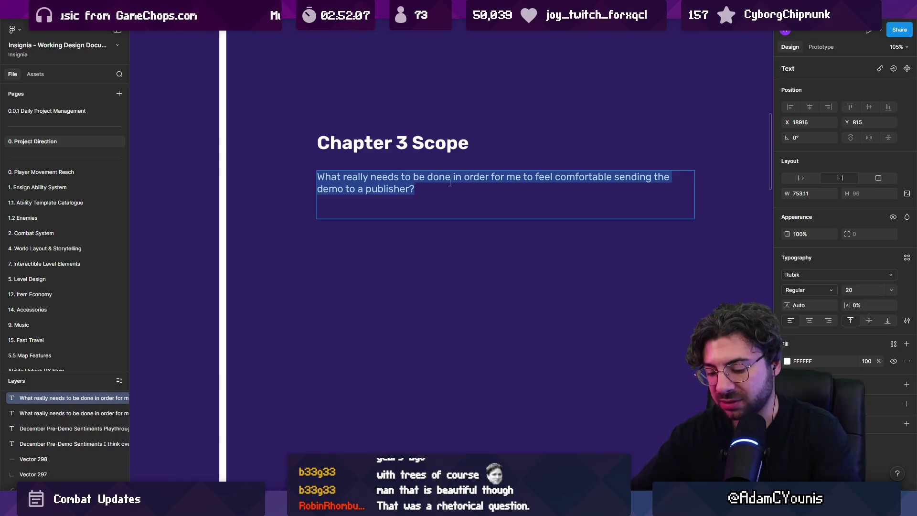
pyautogui.keyDown('ctrl'); pyautogui.scroll(3, 478, 184); pyautogui.keyUp('ctrl')
pyautogui.moveTo(500, 189); pyautogui.dragTo(459, 201)
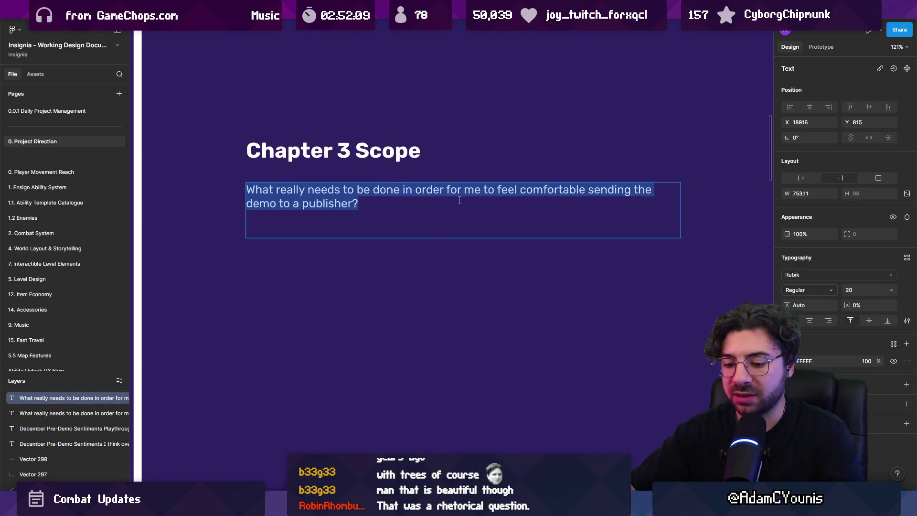
pyautogui.write('6-9 enemies')
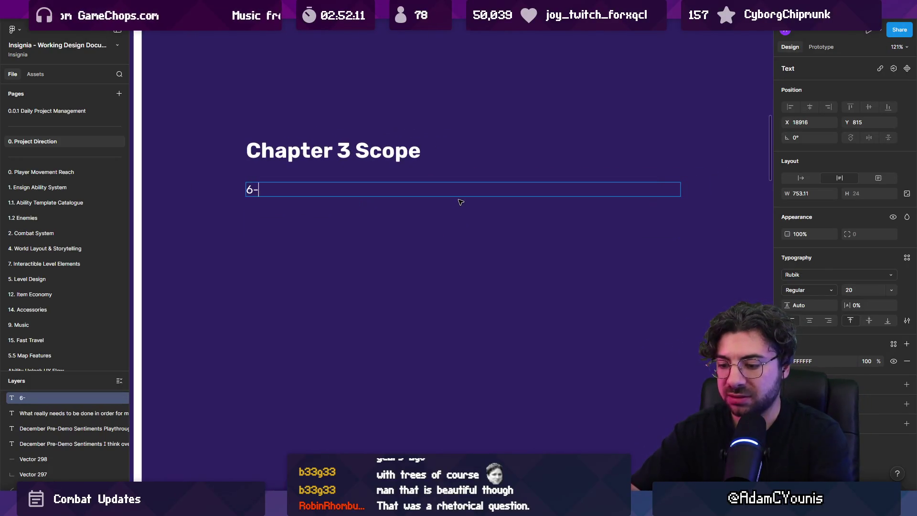
# Step: Capitalise the line to '6-9 Enemies', remove the stray E, and start a new line below
pyautogui.press('Home')
pyautogui.press('Right')
pyautogui.press('Right')
pyautogui.press('Right')
pyautogui.press('Delete')
pyautogui.write('EE')
pyautogui.press('BackSpace')
pyautogui.press('End')
pyautogui.scroll(10, 459, 204)
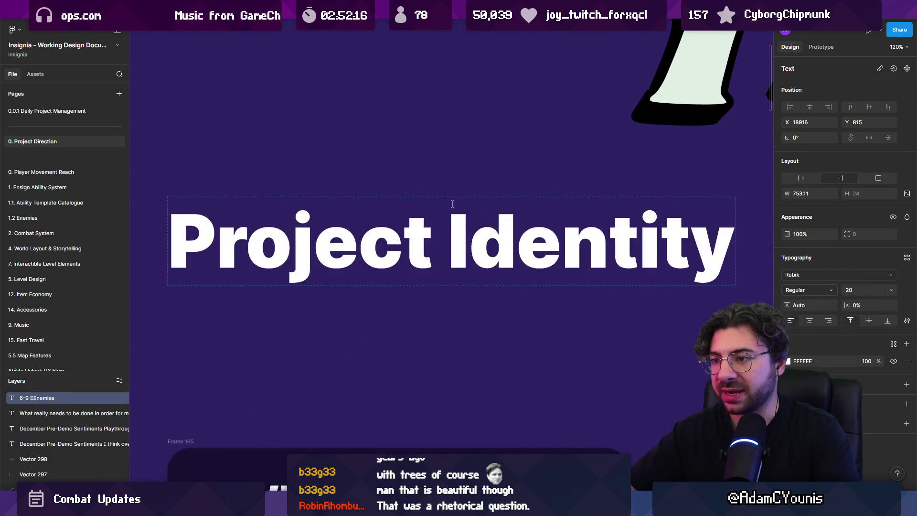
pyautogui.hotkey('shift', '2')
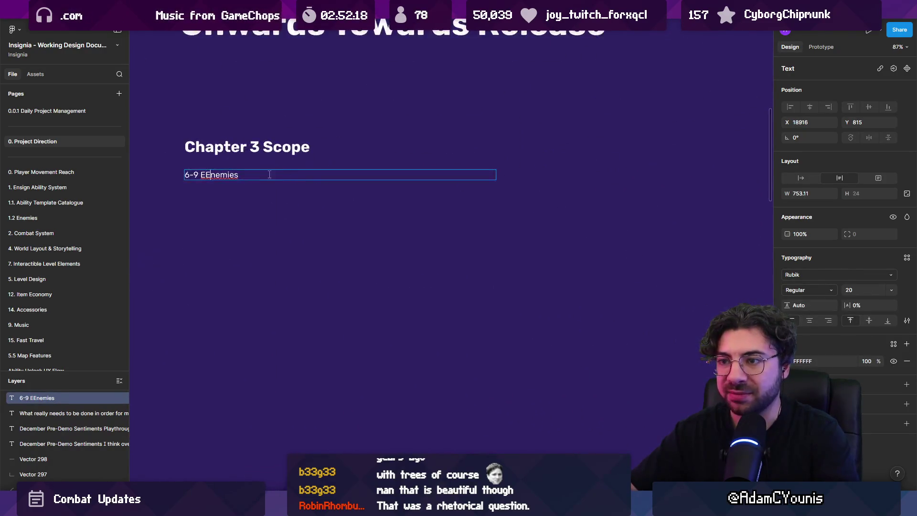
pyautogui.press('BackSpace')
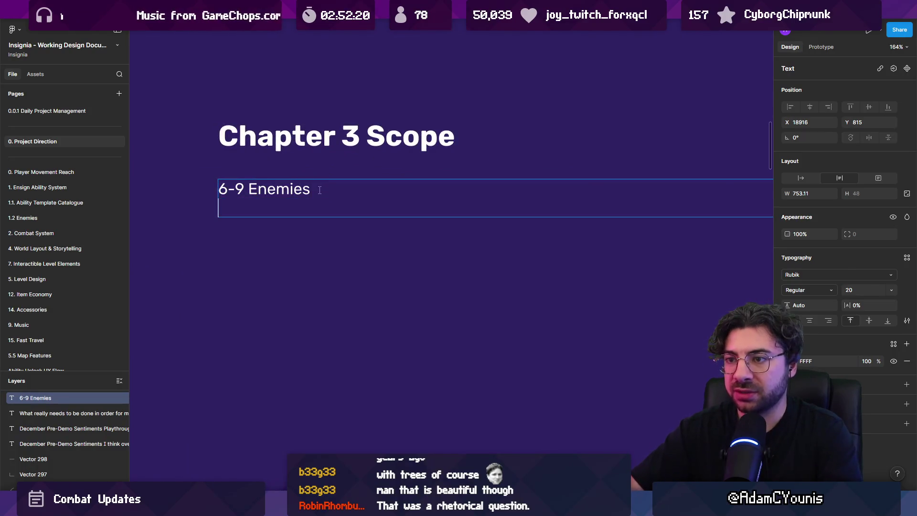
pyautogui.hotkey('ctrl', 'z')
pyautogui.hotkey('ctrl', 'shift', 'z')
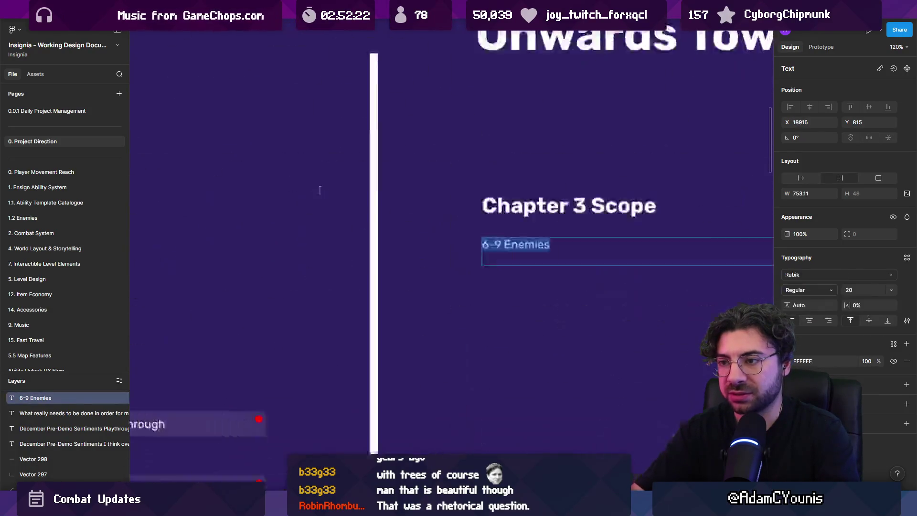
pyautogui.press('End')
pyautogui.press('Return')
# Step: Extend the first line to read '6-9 Enemies, 15 NPCs'
pyautogui.write('-')
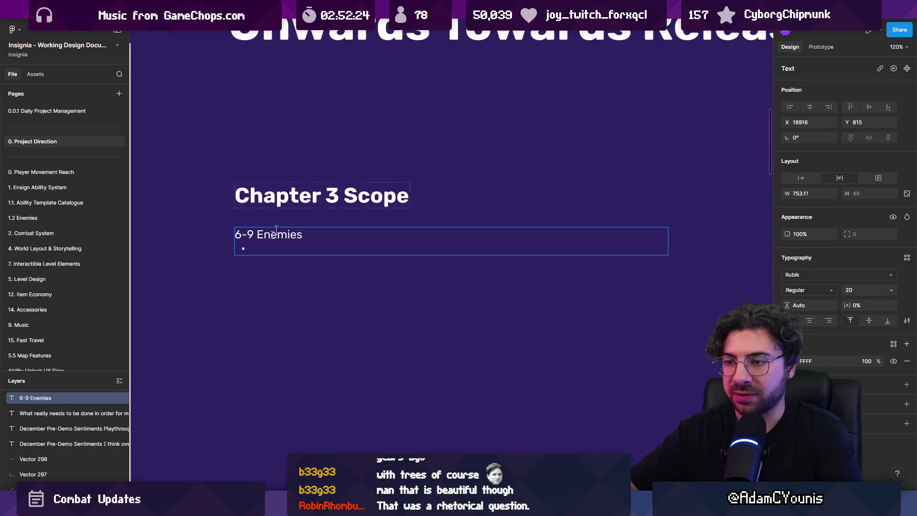
pyautogui.scroll(2, 282, 204)
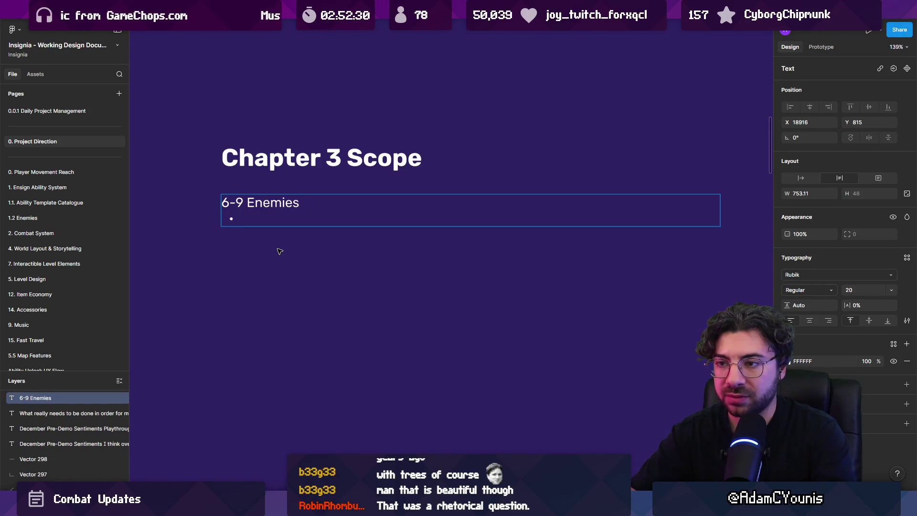
pyautogui.press('Return')
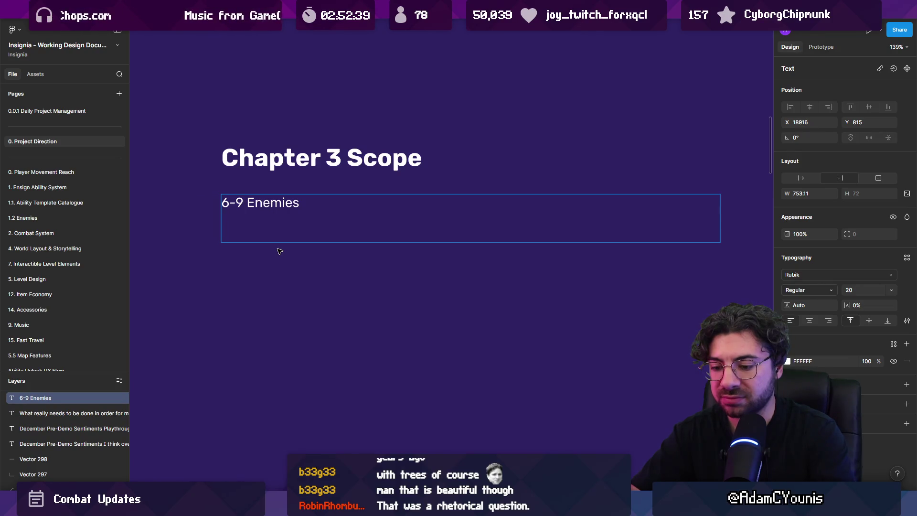
pyautogui.write('NPCs')
pyautogui.press('Return')
pyautogui.press('BackSpace')
pyautogui.press('Up')
pyautogui.press('BackSpace')
pyautogui.press('Delete')
pyautogui.write(', ')
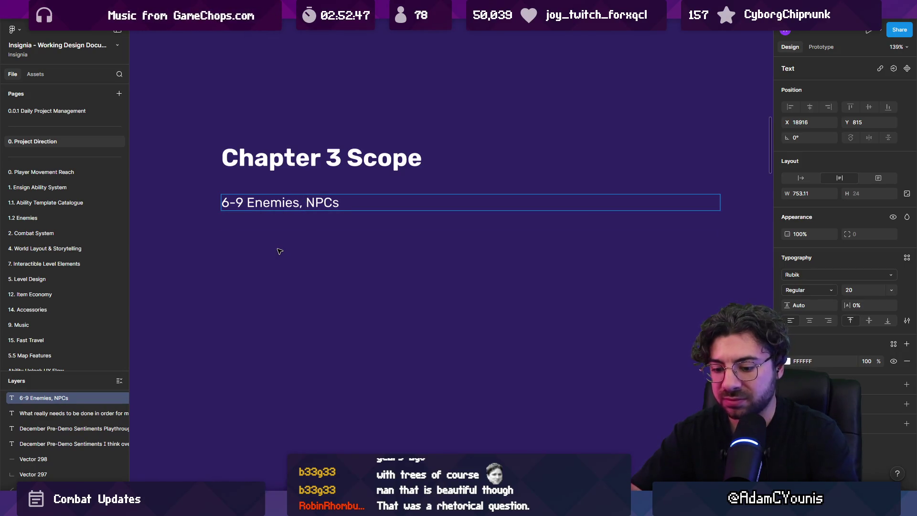
pyautogui.write('15')
# Step: Add bullets '2 animators + Adam', '60k' and '6 months' below it
pyautogui.press('End')
pyautogui.press('Return')
pyautogui.write('- ')
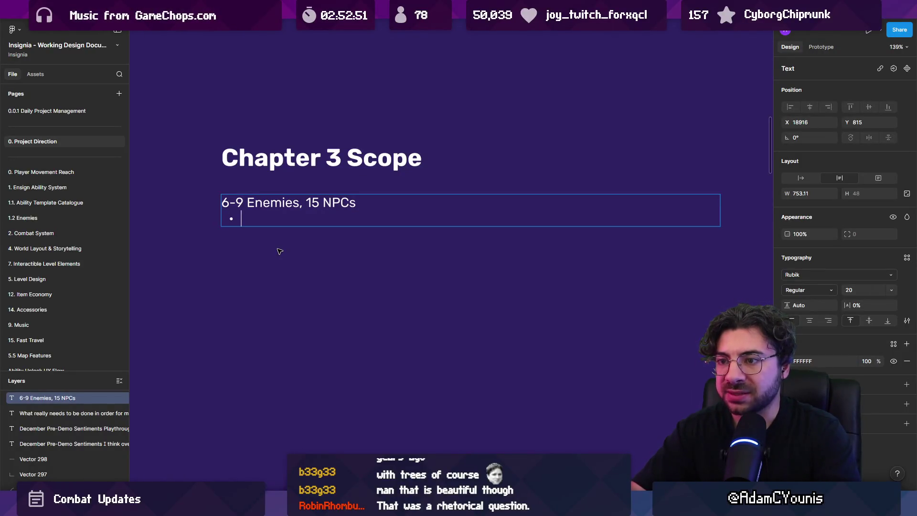
pyautogui.write('60k')
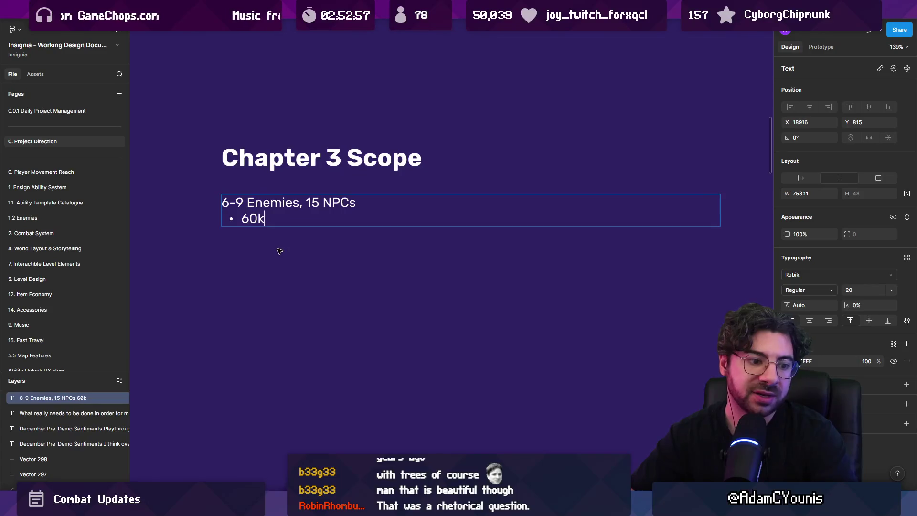
pyautogui.press('Return')
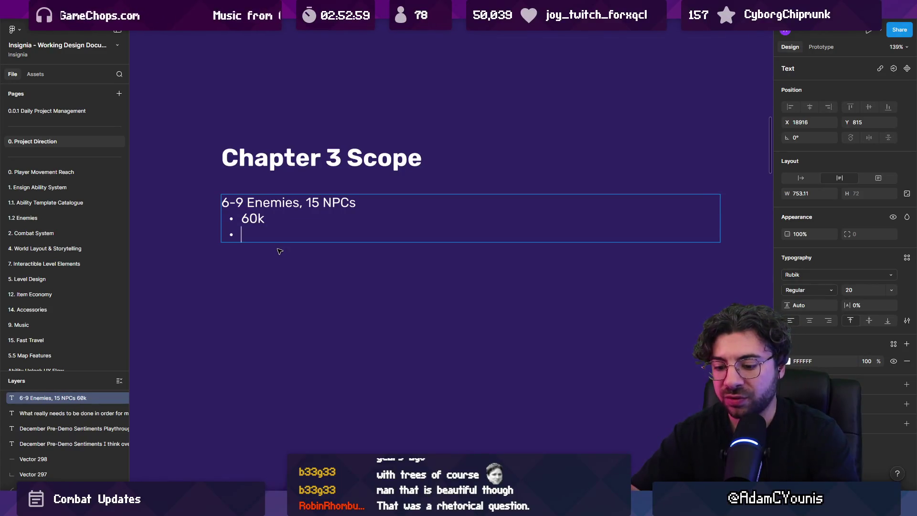
pyautogui.write('6 months')
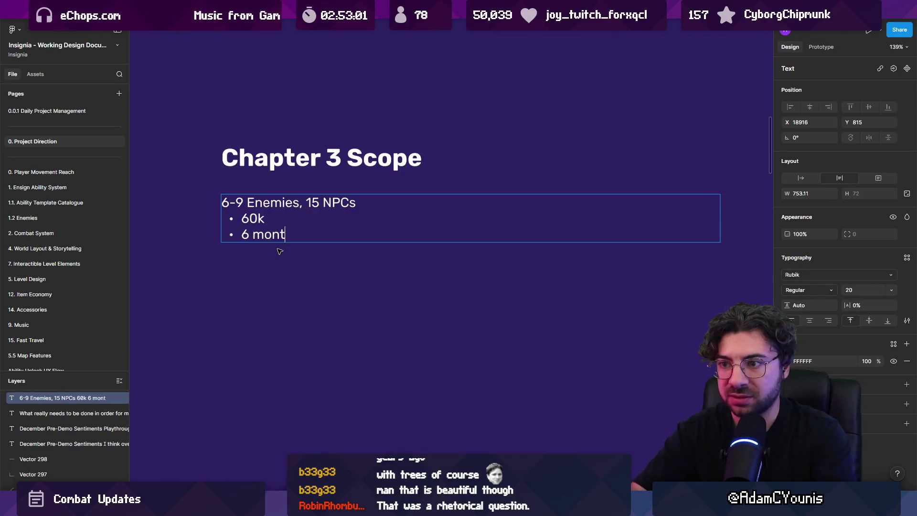
pyautogui.press('Return')
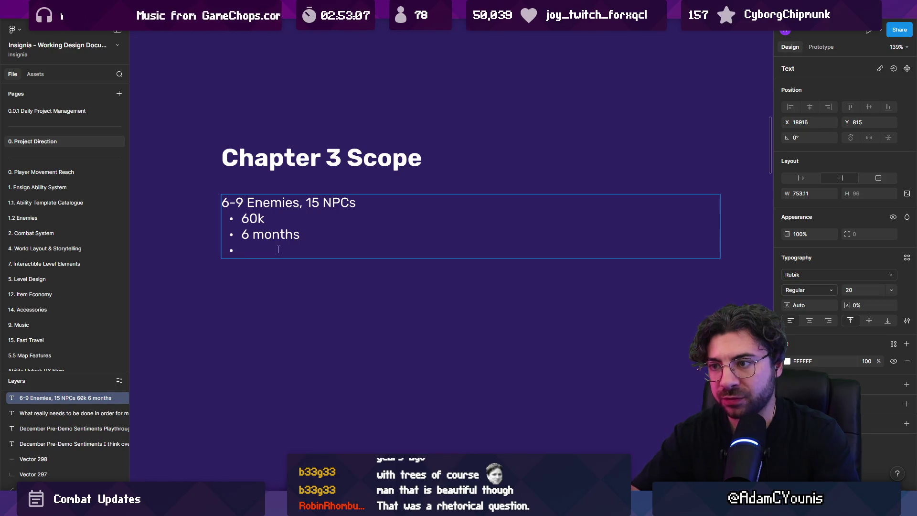
pyautogui.press('Up')
pyautogui.press('Up')
pyautogui.press('Up')
pyautogui.press('Down')
pyautogui.press('Down')
pyautogui.press('Down')
pyautogui.press('Return')
pyautogui.press('Up')
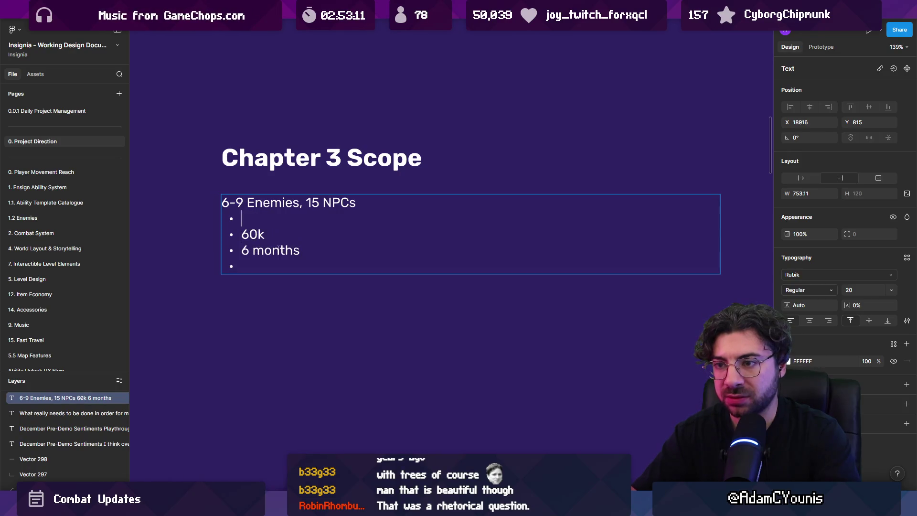
pyautogui.write('2 animators + Adam')
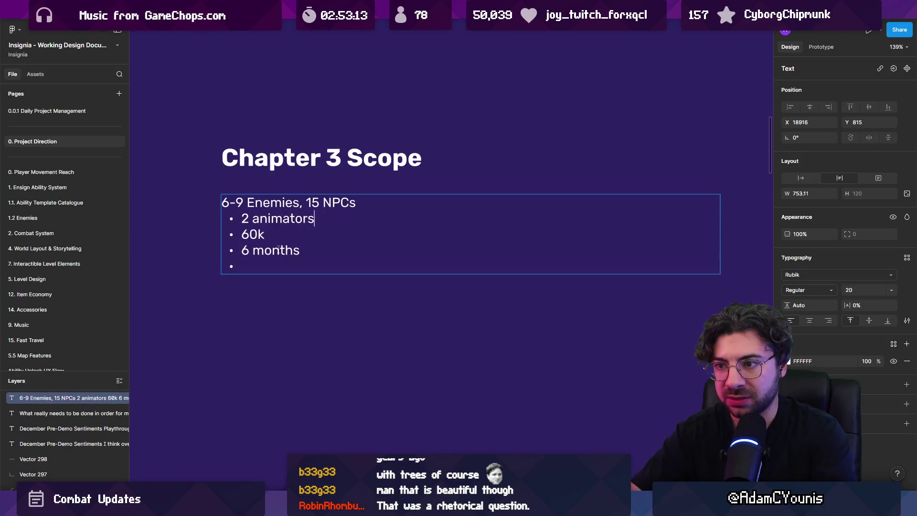
# Step: Nest 60k and 6 months as sub-bullets, change 60k to '$60k AUD', and delete the empty bullet
pyautogui.press('Down')
pyautogui.press('Tab')
pyautogui.press('Down')
pyautogui.press('Tab')
pyautogui.press('End')
pyautogui.press('Down')
pyautogui.press('Tab')
pyautogui.press('Up')
pyautogui.press('Up')
pyautogui.write('$')
pyautogui.press('End')
pyautogui.write('AUD')
pyautogui.press('Down')
pyautogui.press('Down')
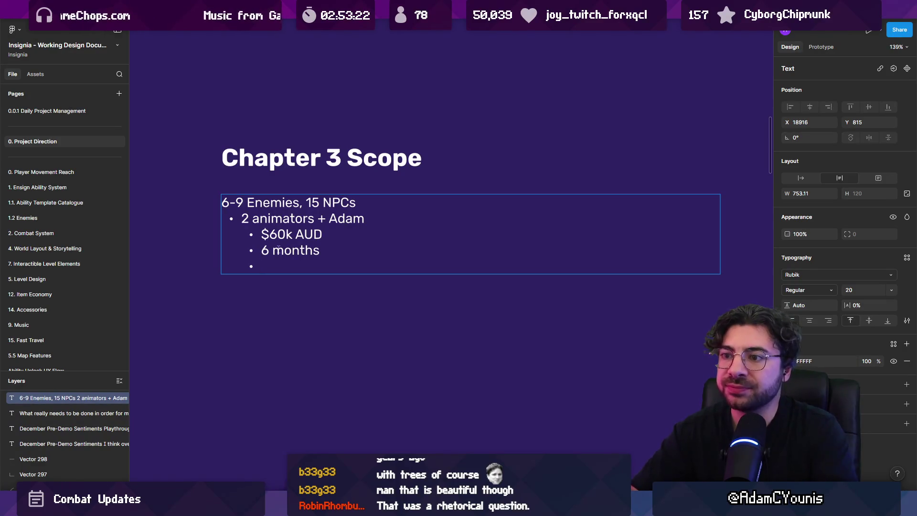
pyautogui.press('BackSpace')
pyautogui.press('BackSpace')
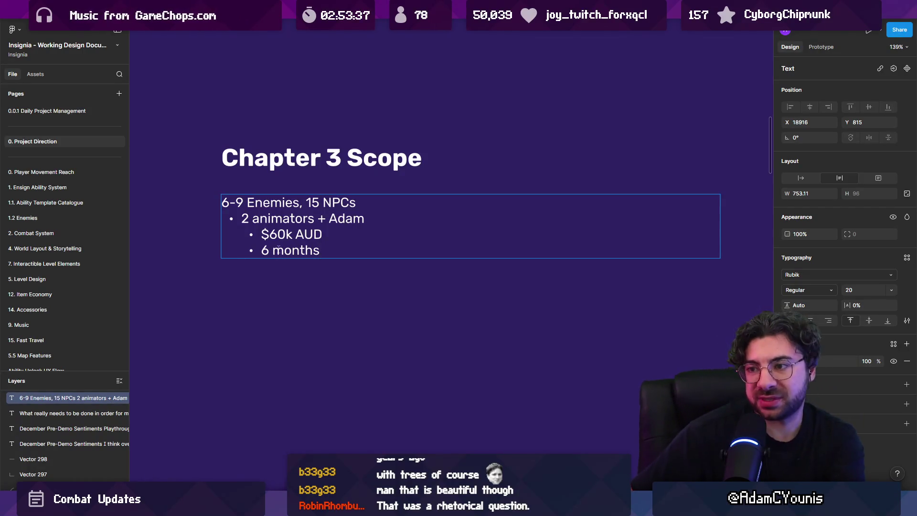
# Step: Add a top-level '30 mins of music' bullet below the 6 months line
pyautogui.press('Return')
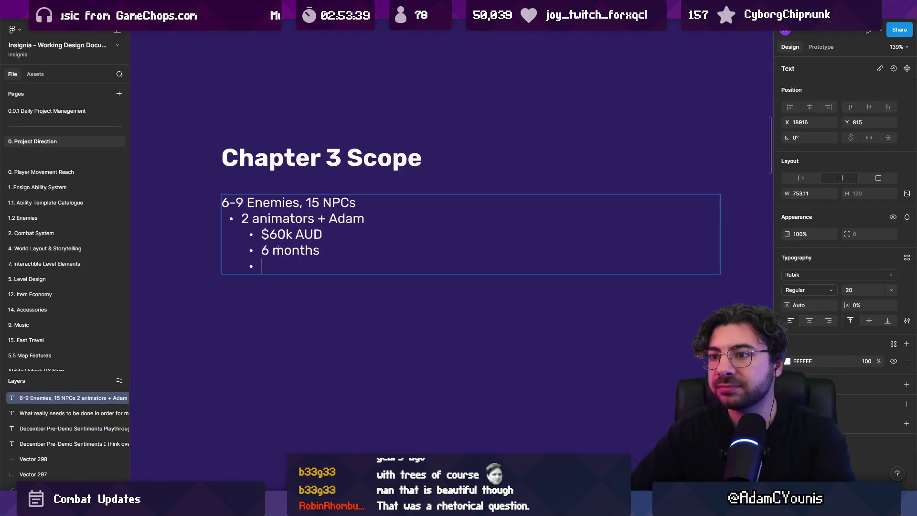
pyautogui.hotkey('shift', 'Tab')
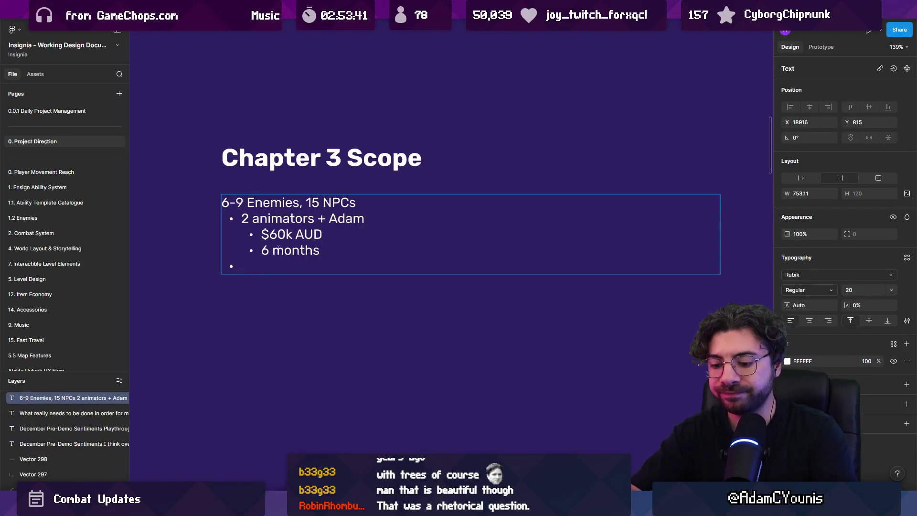
pyautogui.write('30 mins o')
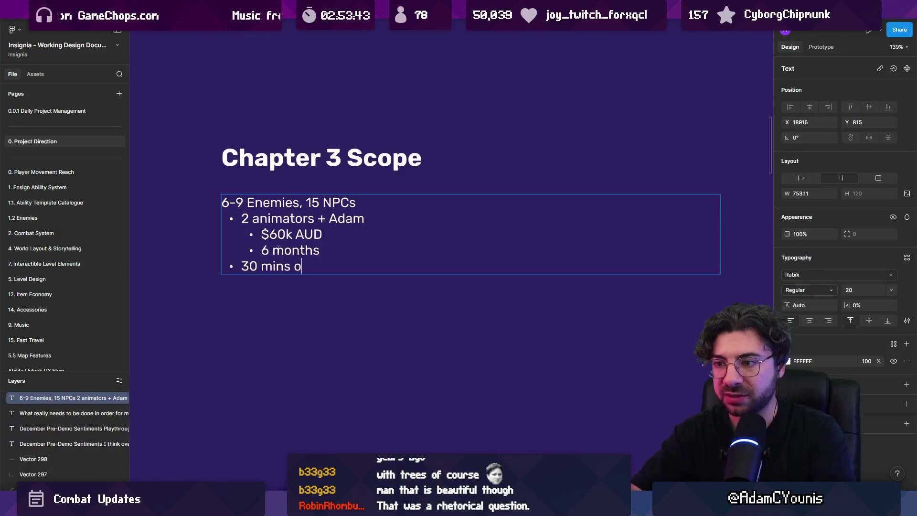
pyautogui.write('f music')
pyautogui.press('Return')
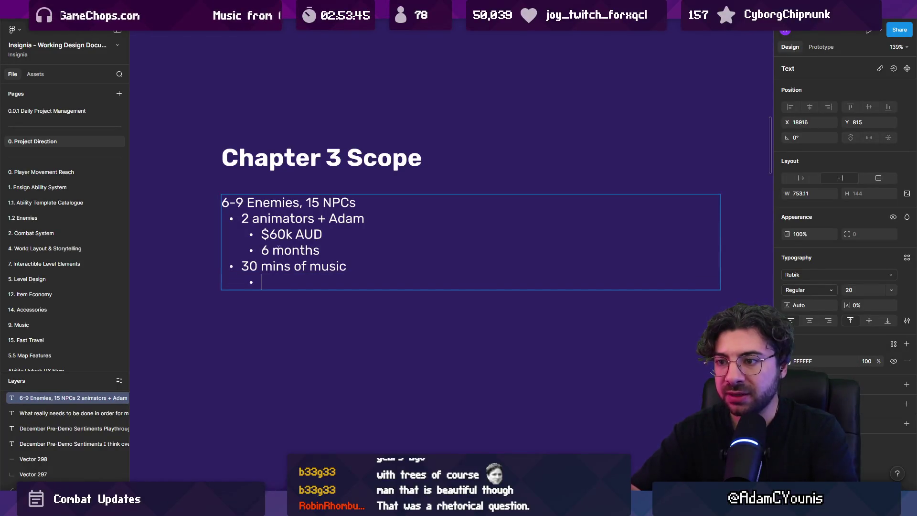
# Step: Amend the timeline to read '(part time) -> 4 months full time'
pyautogui.press('Up')
pyautogui.press('Up')
pyautogui.press('End')
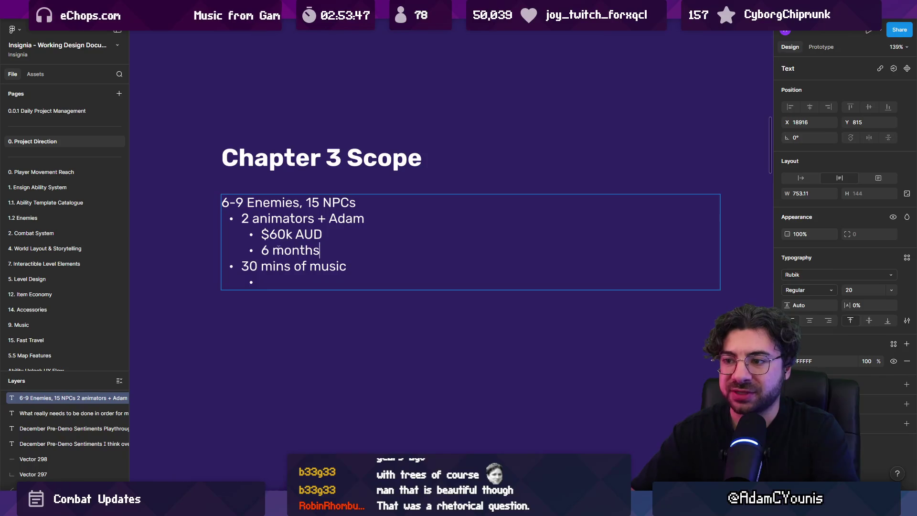
pyautogui.write(' (part time)')
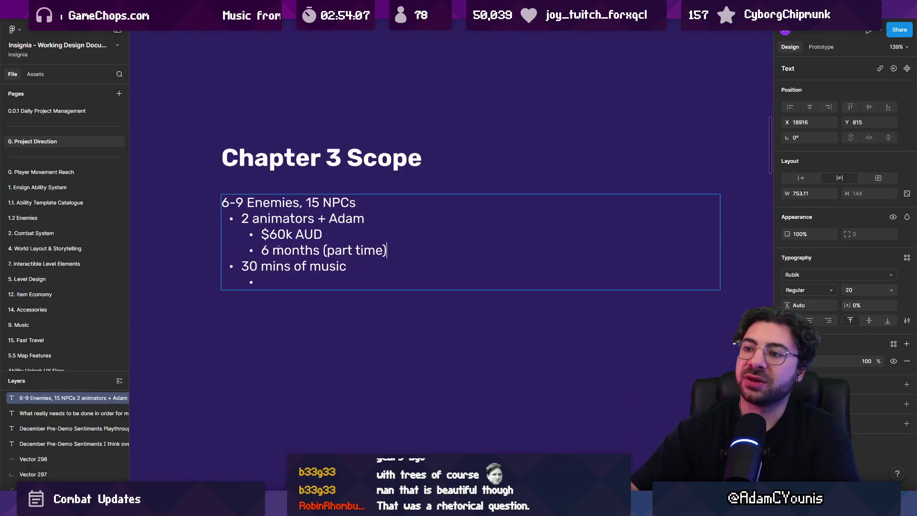
pyautogui.press('Left')
pyautogui.hotkey('ctrl', 'shift', 'Left')
pyautogui.press('End')
pyautogui.write('-')
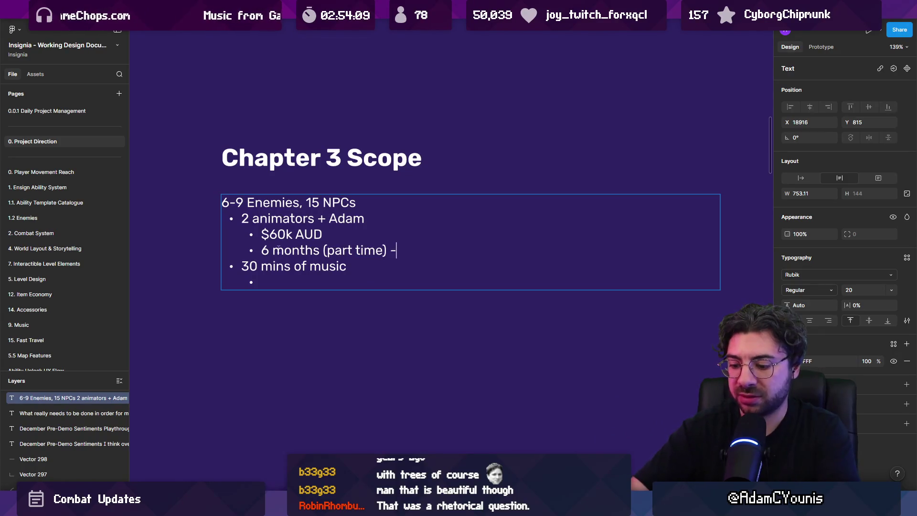
pyautogui.write('> 4mo')
pyautogui.press('BackSpace')
pyautogui.press('BackSpace')
pyautogui.write('m on')
pyautogui.press('BackSpace')
pyautogui.press('BackSpace')
pyautogui.press('BackSpace')
pyautogui.write('onths ')
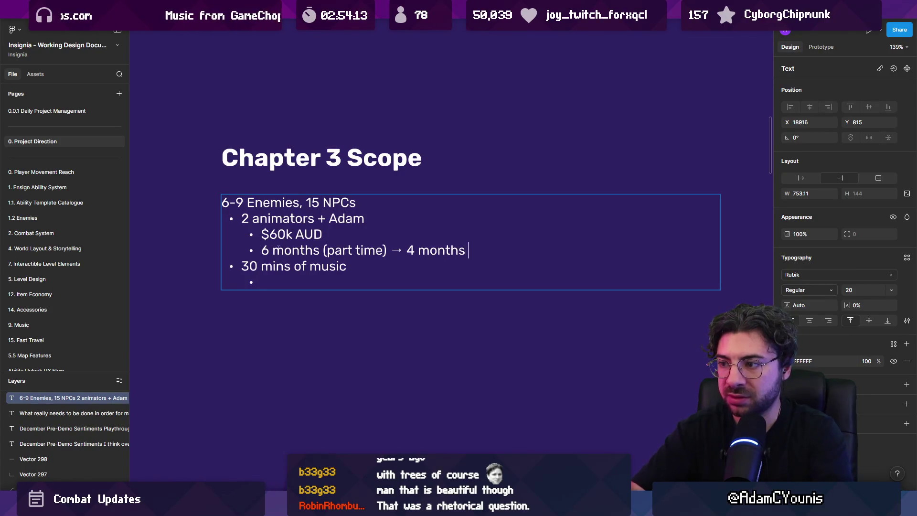
pyautogui.write('full time')
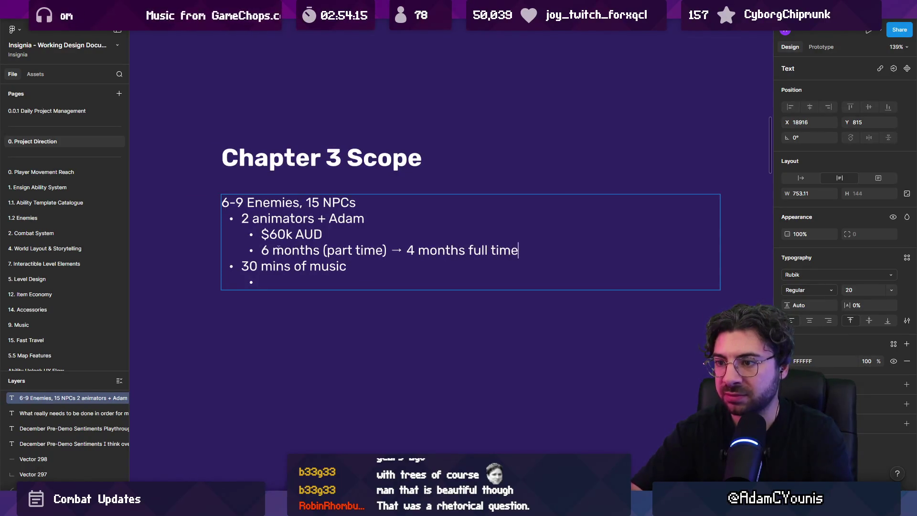
# Step: Label the animators line 'A)' and add a 'B)' bullet at the music bullet's level
pyautogui.press('Return')
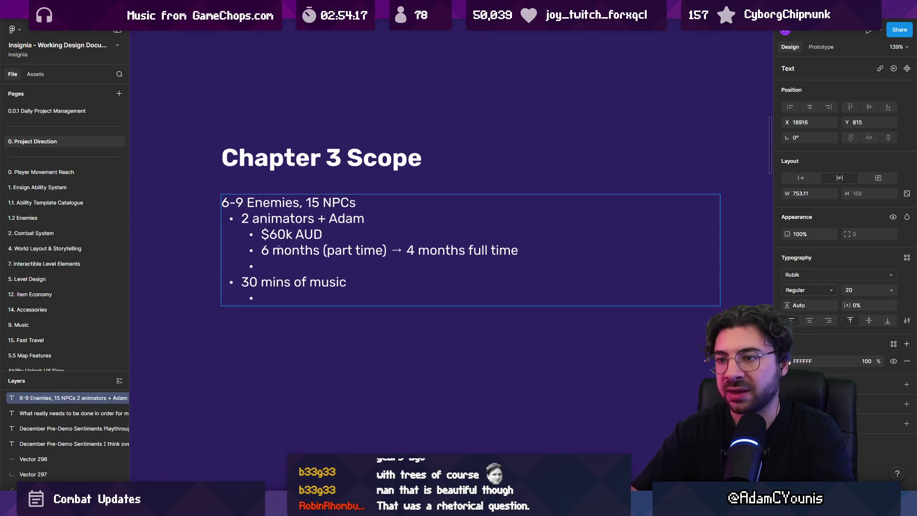
pyautogui.press('Up')
pyautogui.write('A)')
pyautogui.press('Down')
pyautogui.write('B)')
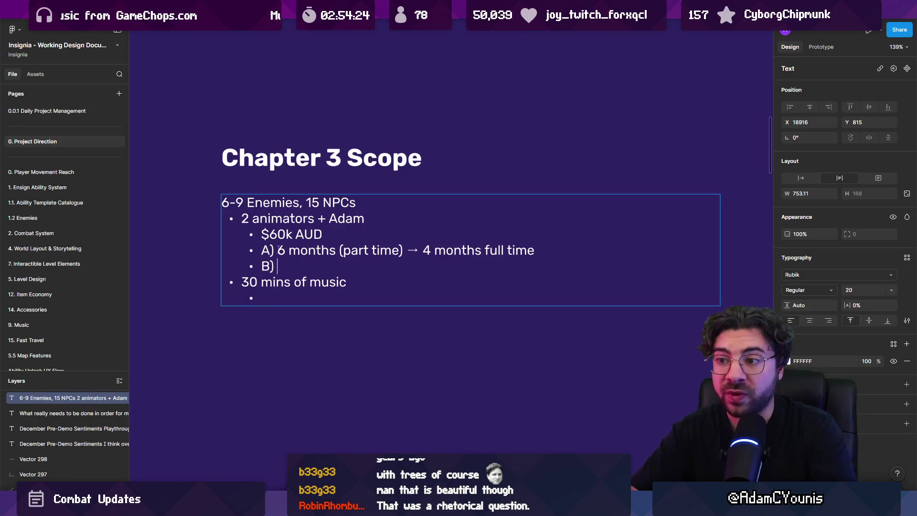
pyautogui.hotkey('shift', 'Tab')
pyautogui.press('Up')
pyautogui.press('Up')
pyautogui.press('Up')
pyautogui.press('Left')
pyautogui.press('Left')
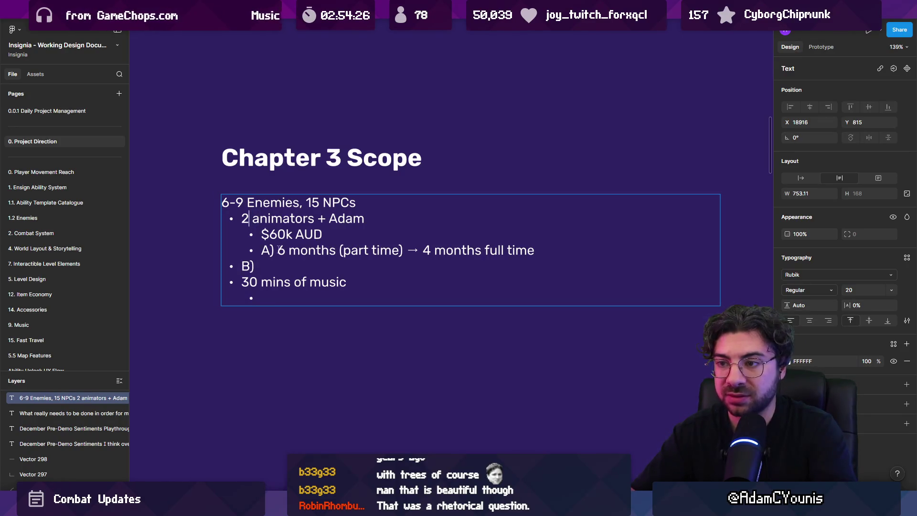
pyautogui.write('A)')
pyautogui.press('Down')
pyautogui.press('Down')
pyautogui.hotkey('shift', 'Right')
pyautogui.hotkey('shift', 'Right')
pyautogui.hotkey('shift', 'Right')
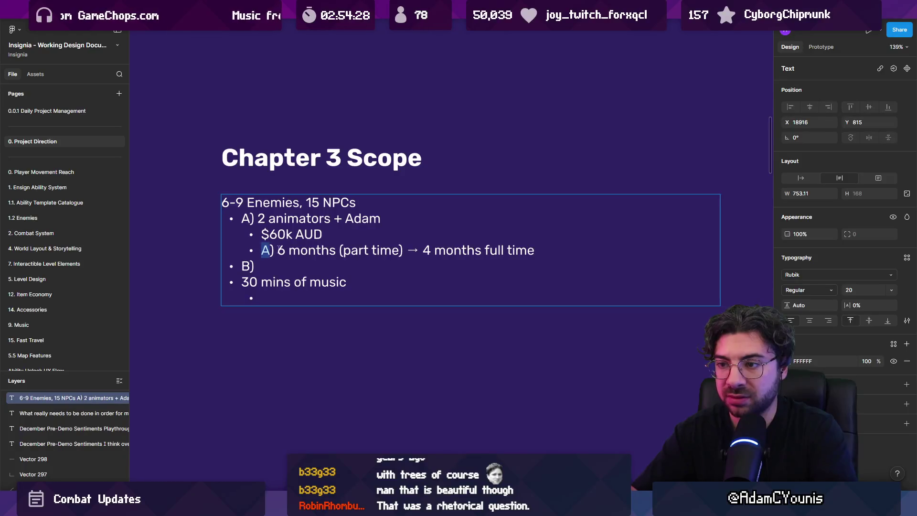
pyautogui.hotkey('shift', 'Left')
pyautogui.press('BackSpace')
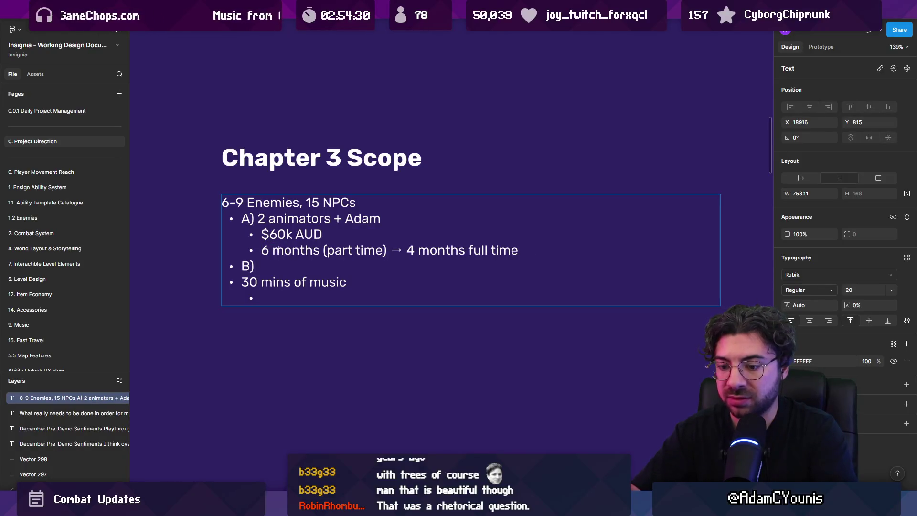
# Step: Complete option B as '4 animators +' a named team member, with a nested '$100k AUD' budget
pyautogui.write('4 animatos')
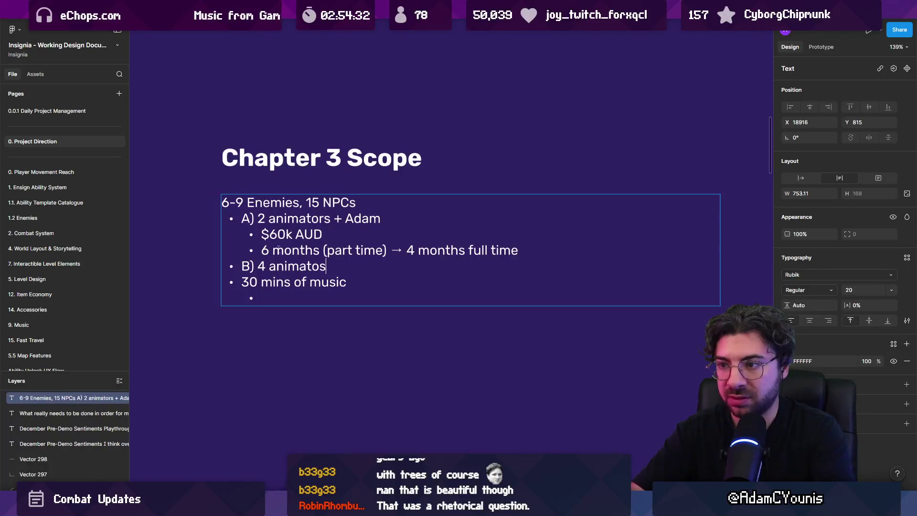
pyautogui.press('BackSpace')
pyautogui.write('rs + Adam')
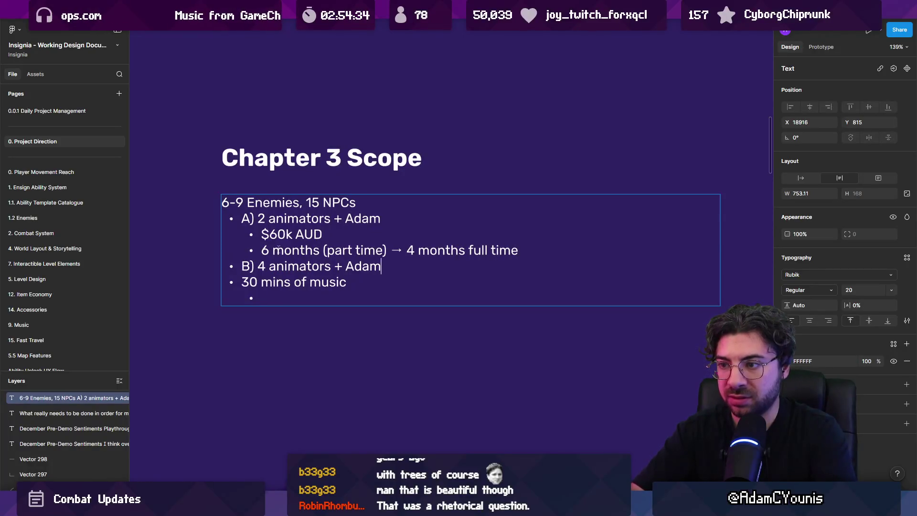
pyautogui.press('Return')
pyautogui.press('Tab')
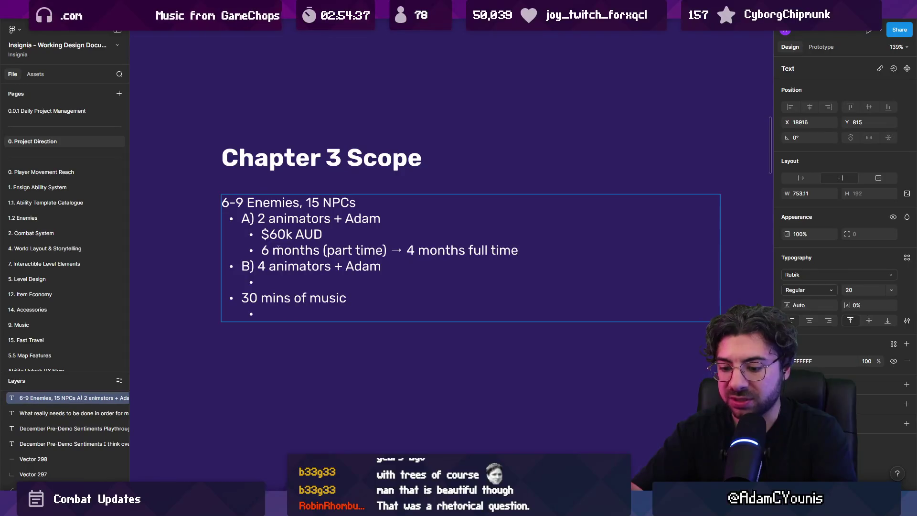
pyautogui.write('$100k AUD')
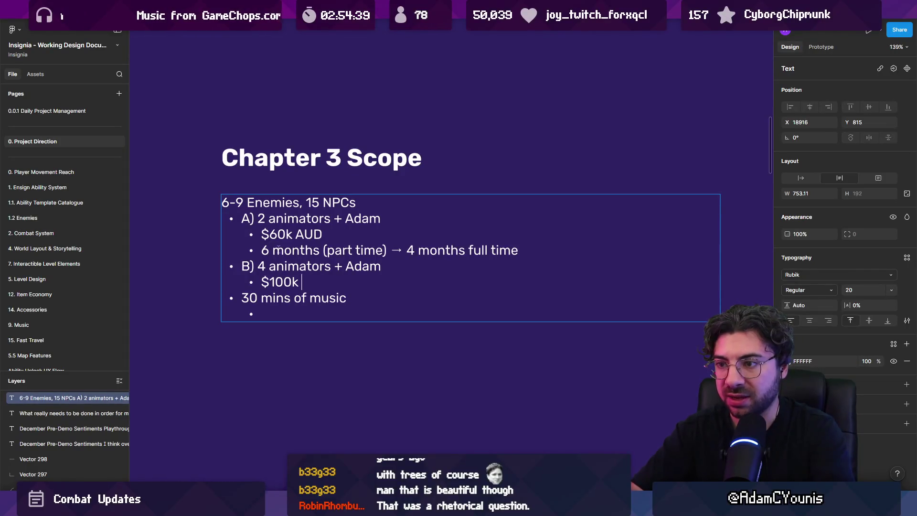
# Step: Add a '3 months full time' sub-point under option B's budget
pyautogui.press('Return')
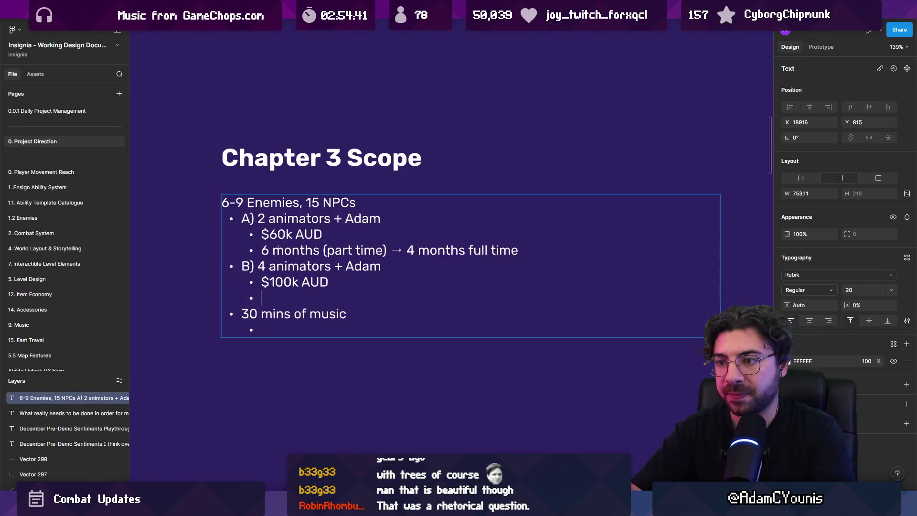
pyautogui.write('4 months full time')
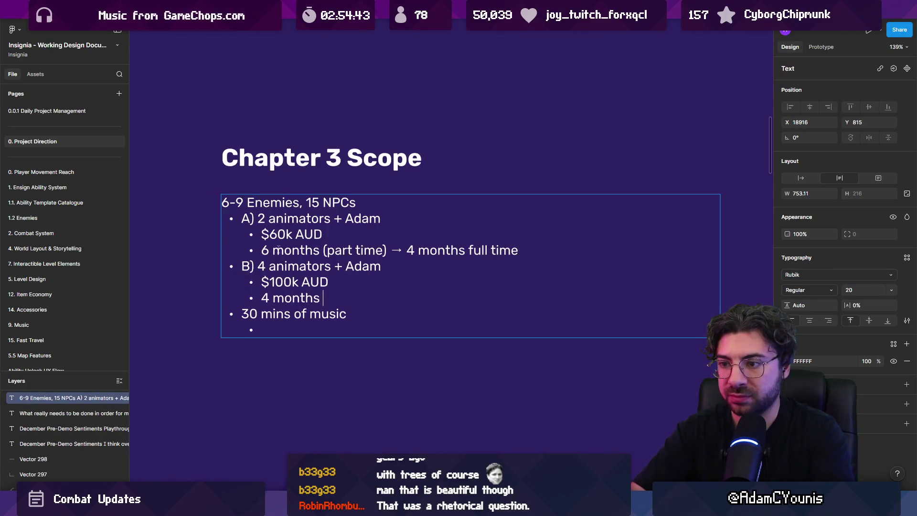
pyautogui.hotkey('ctrl', 'shift', 'Left')
pyautogui.hotkey('ctrl', 'shift', 'Left')
pyautogui.hotkey('ctrl', 'shift', 'Left')
pyautogui.press('Left')
pyautogui.press('Left')
pyautogui.press('BackSpace')
pyautogui.write('3')
pyautogui.hotkey('ctrl', 'shift', 'Right')
pyautogui.hotkey('ctrl', 'shift', 'Right')
pyautogui.hotkey('ctrl', 'shift', 'Right')
pyautogui.press('Right')
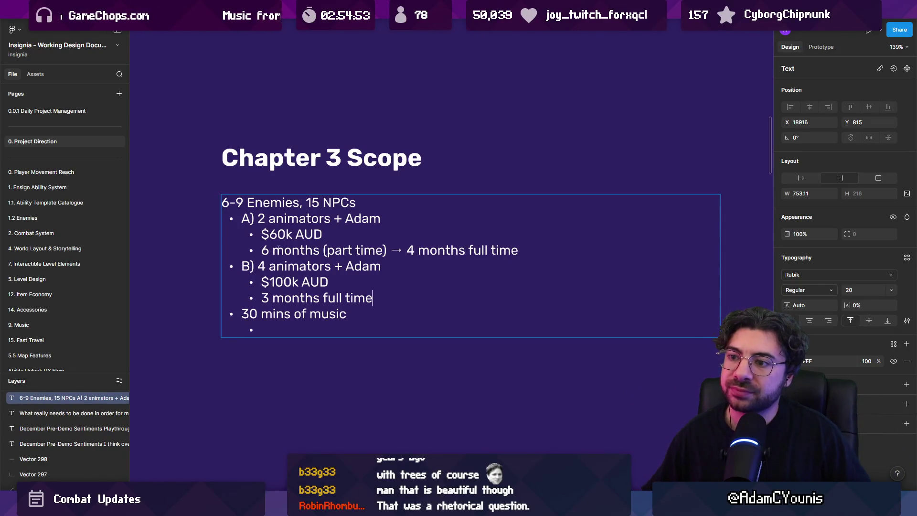
pyautogui.press('Up')
pyautogui.press('Up')
pyautogui.hotkey('ctrl', 'Left')
pyautogui.hotkey('ctrl', 'Left')
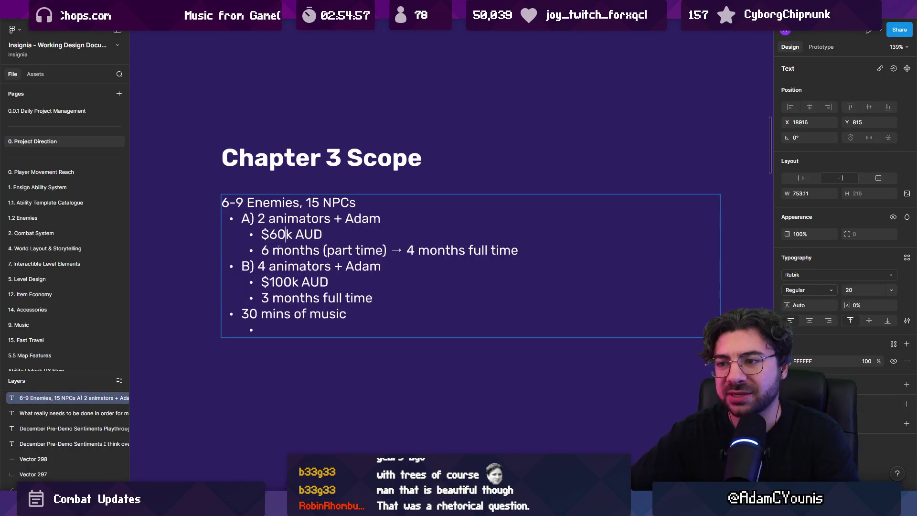
# Step: Change option A's budget to $30-60k AUD and option B's to $60-100k AUD
pyautogui.press('BackSpace')
pyautogui.press('BackSpace')
pyautogui.write('45')
pyautogui.press('BackSpace')
pyautogui.press('BackSpace')
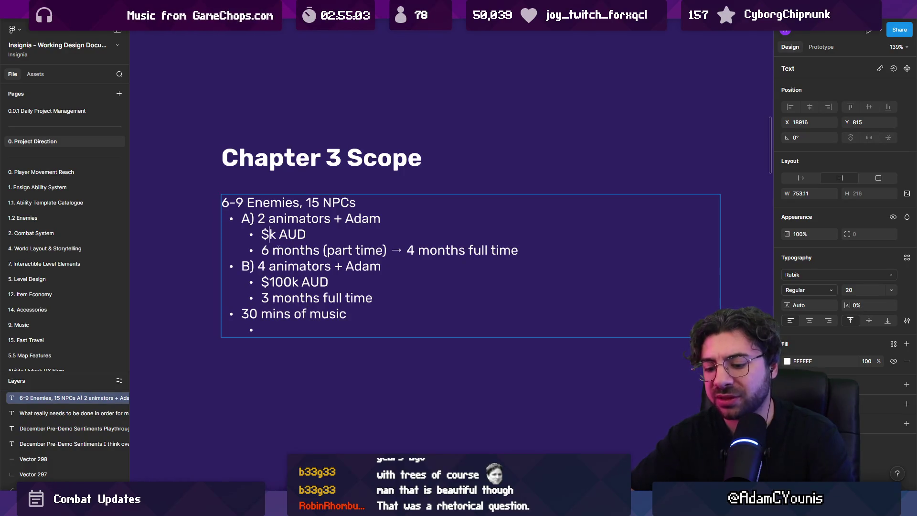
pyautogui.write('30')
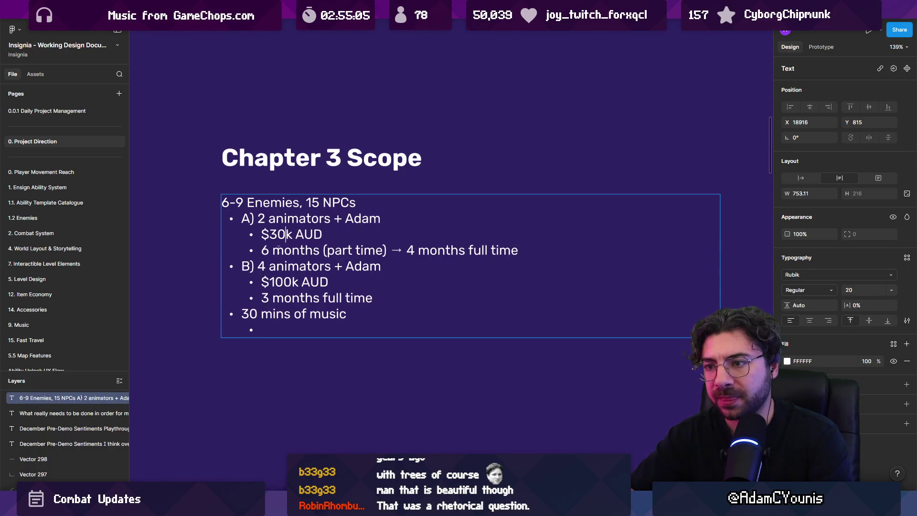
pyautogui.click(278, 248)
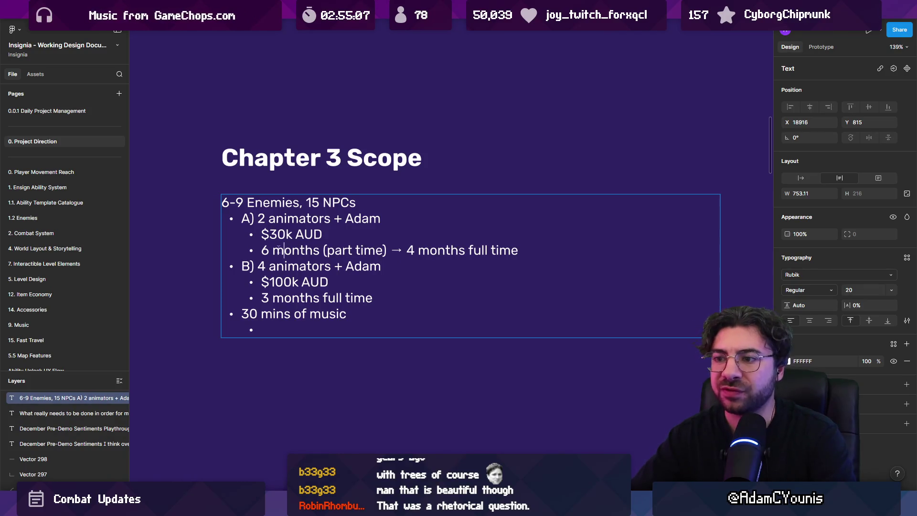
pyautogui.hotkey('shift', 'Left')
pyautogui.hotkey('shift', 'Left')
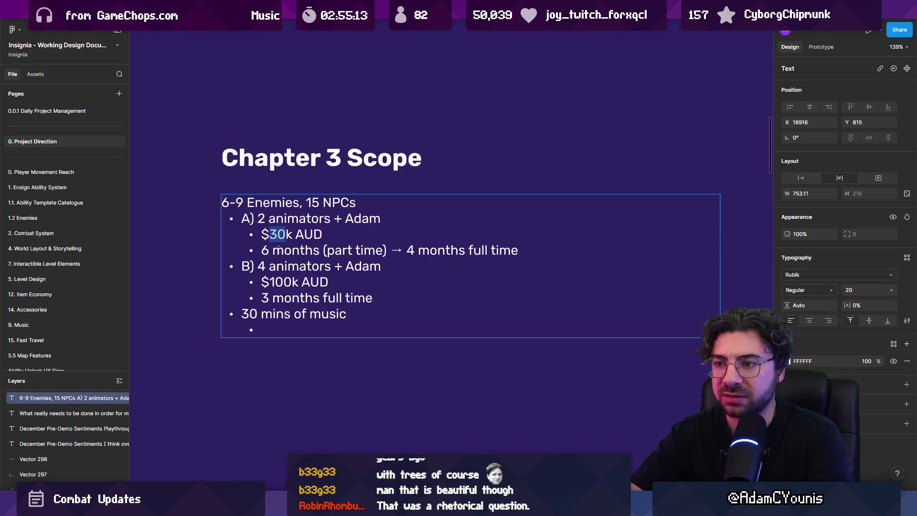
pyautogui.write('30-')
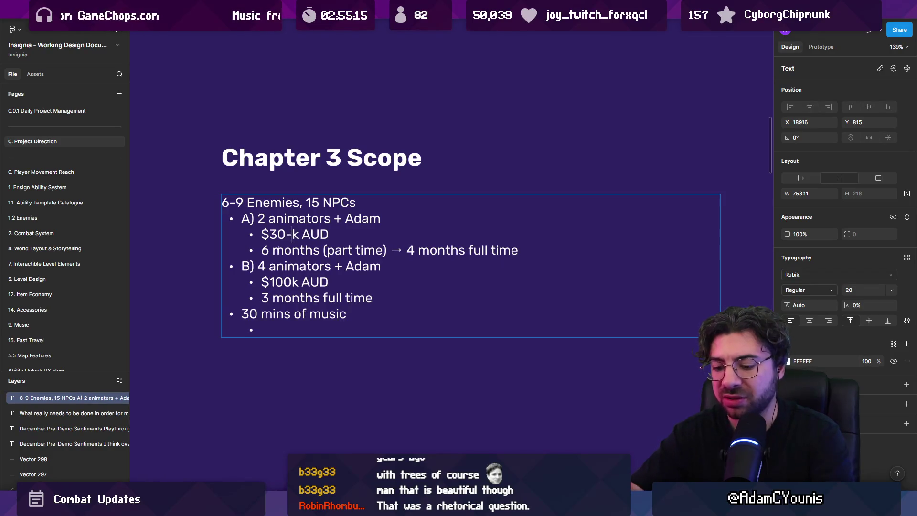
pyautogui.write('60')
pyautogui.press('Down')
pyautogui.press('Down')
pyautogui.press('Down')
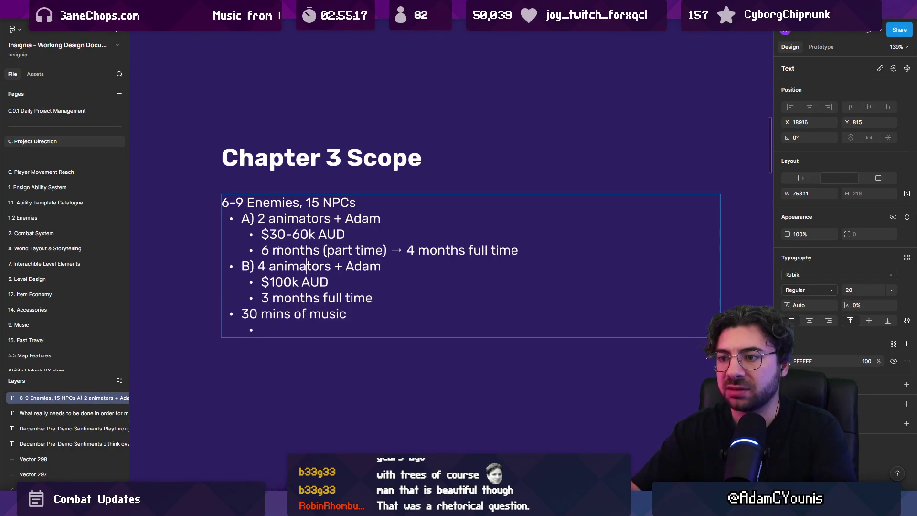
pyautogui.press('Left')
pyautogui.hotkey('shift', 'Left')
pyautogui.hotkey('shift', 'Left')
pyautogui.hotkey('shift', 'Left')
pyautogui.write('60-')
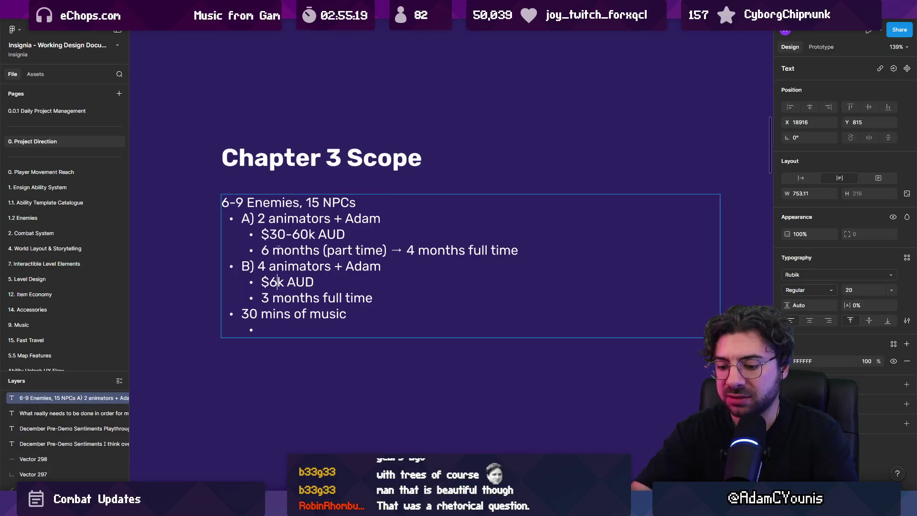
pyautogui.write('100')
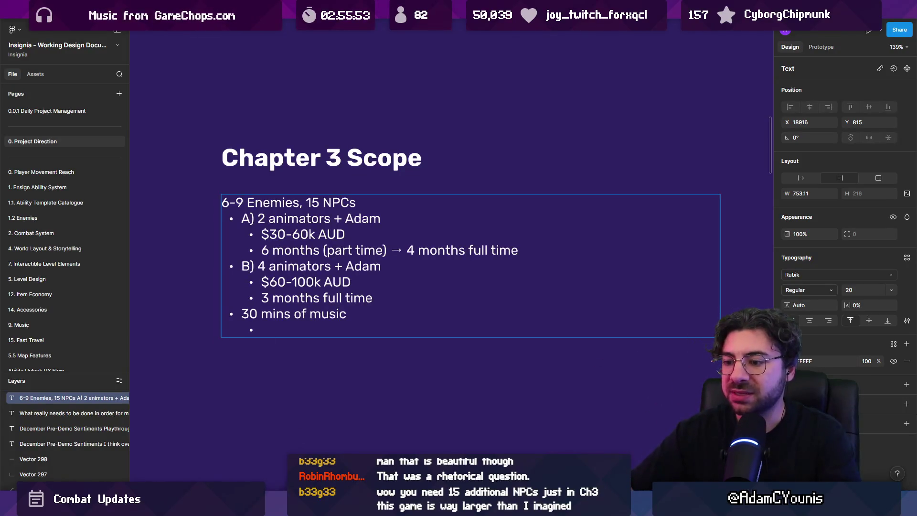
# Step: Switch to Unity and search the project assets for 'chapter 2'
pyautogui.hotkey('alt', 'Tab')
pyautogui.click(357, 303)
pyautogui.write('ch')
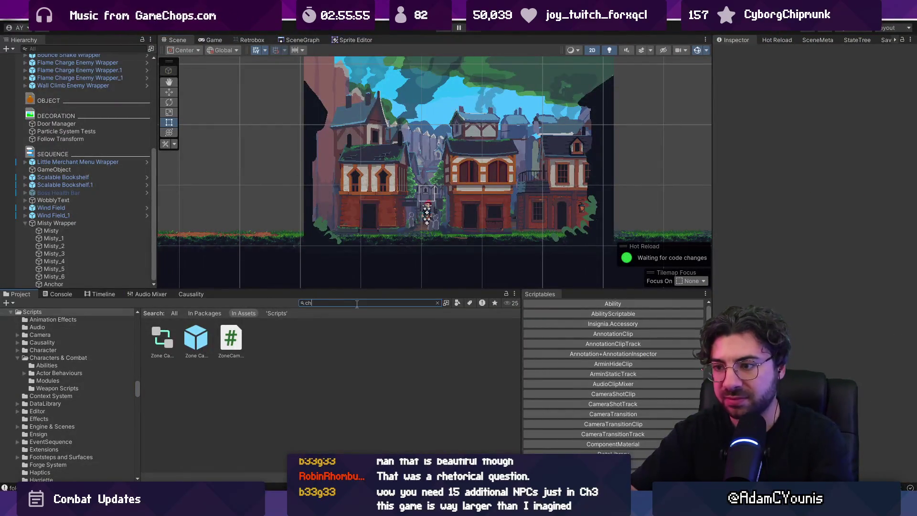
pyautogui.write('apter 2')
# Step: Open Sprites/Character/Chapter 2 and step through its character folders from Anton to Tiberius
pyautogui.click(171, 344)
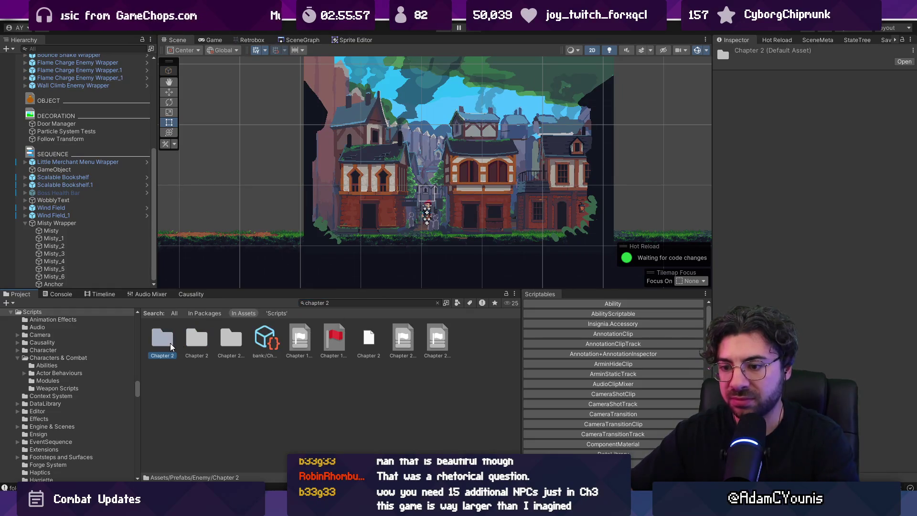
pyautogui.click(188, 342)
pyautogui.doubleClick(204, 342)
pyautogui.moveTo(301, 290); pyautogui.dragTo(301, 199)
pyautogui.click(300, 233)
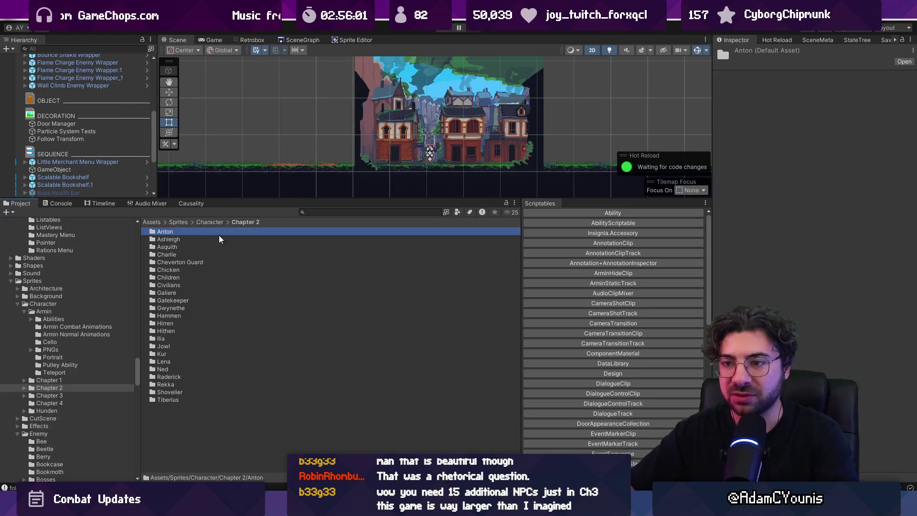
pyautogui.press('Down')
pyautogui.press('Down')
pyautogui.press('Down')
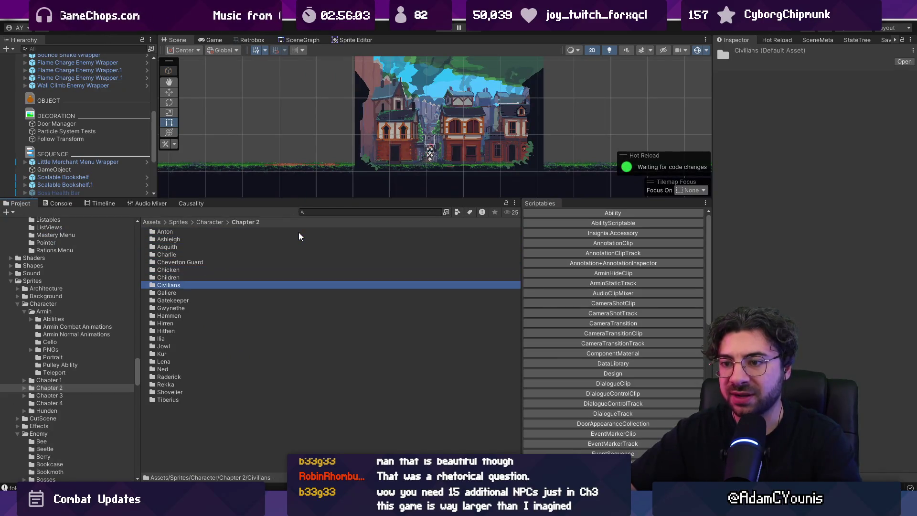
pyautogui.press('Down')
pyautogui.press('Down')
pyautogui.press('Down')
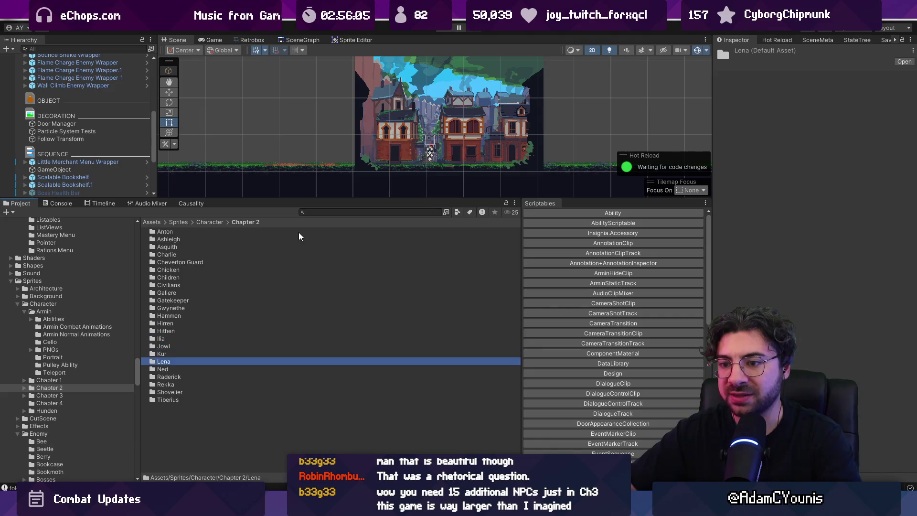
pyautogui.press('Down')
pyautogui.press('Down')
pyautogui.press('Down')
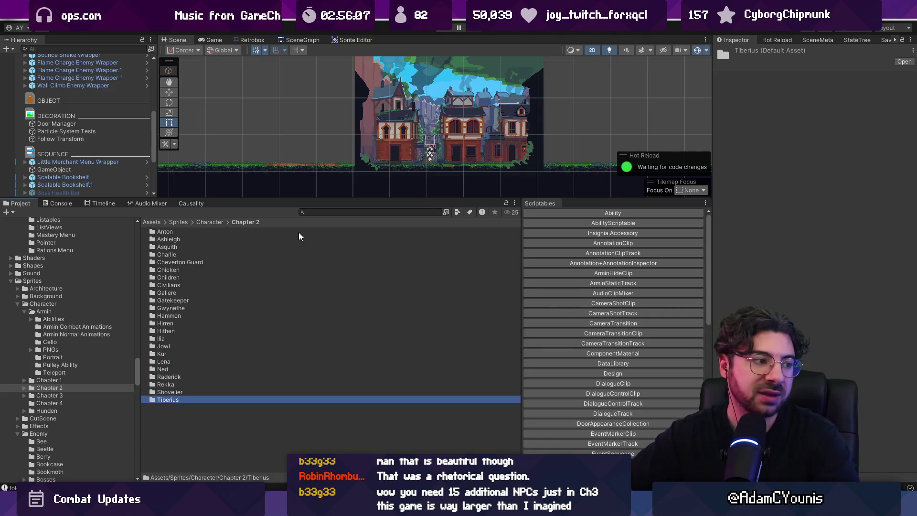
pyautogui.moveTo(312, 200); pyautogui.dragTo(312, 287)
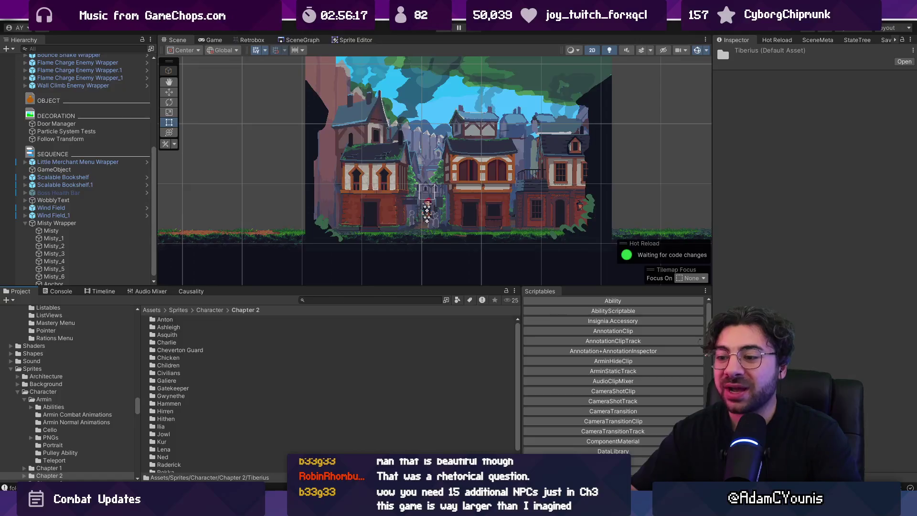
# Step: Return to the Insignia design document in Figma
pyautogui.hotkey('alt', 'Tab')
pyautogui.hotkey('alt', 'Tab')
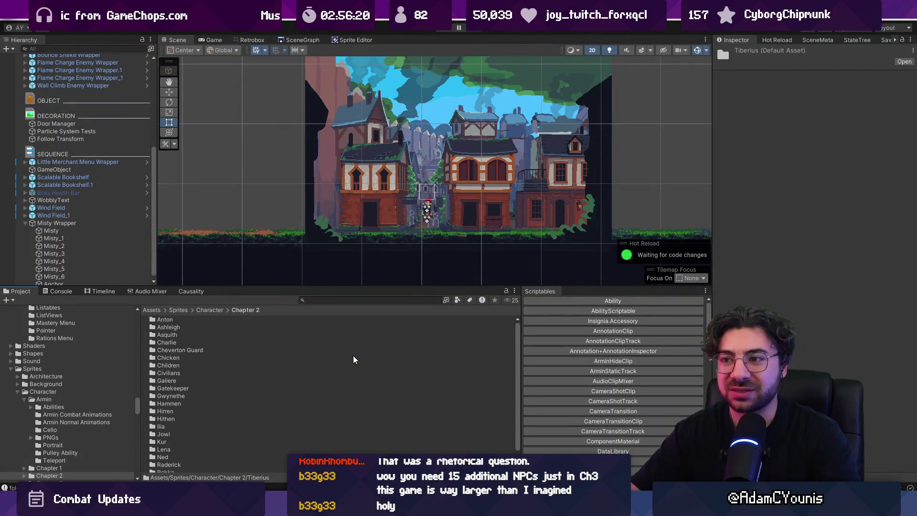
pyautogui.moveTo(480, 509)
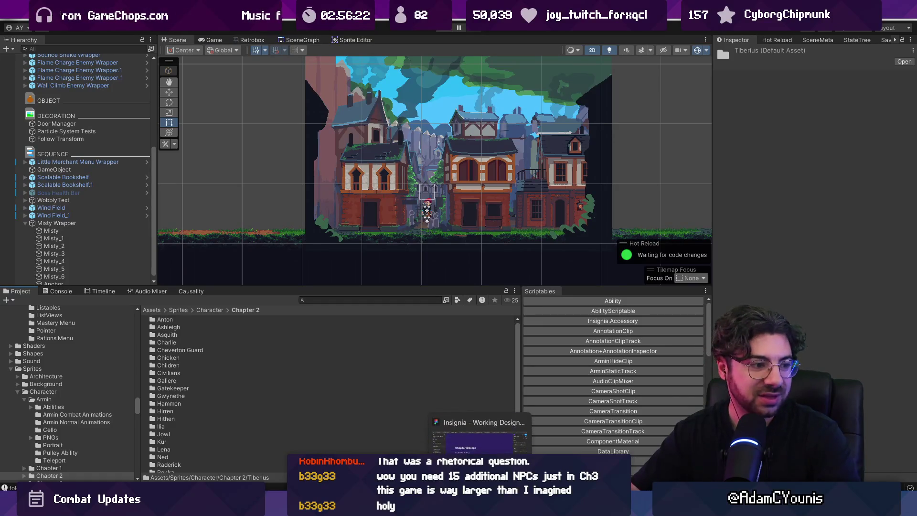
pyautogui.click(481, 442)
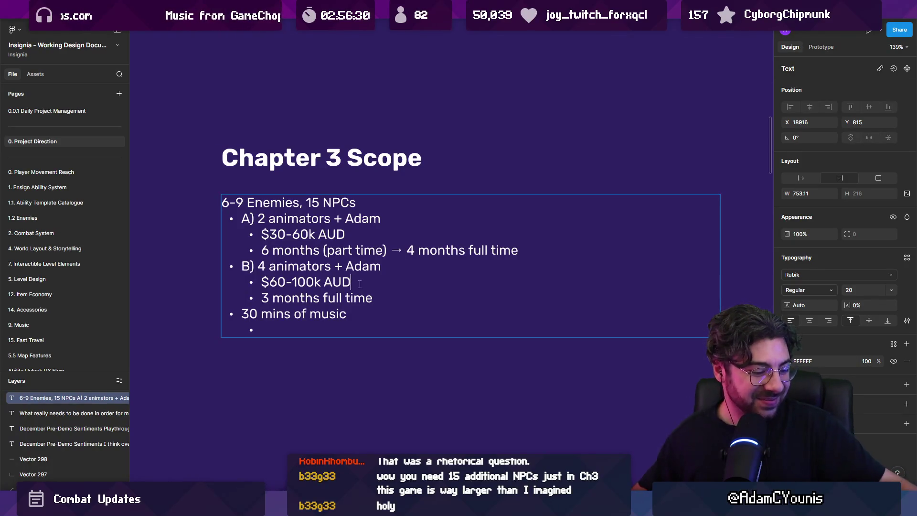
# Step: Add a top-level 'Full SFX' bullet at the end of the Chapter 3 Scope list
pyautogui.press('Down')
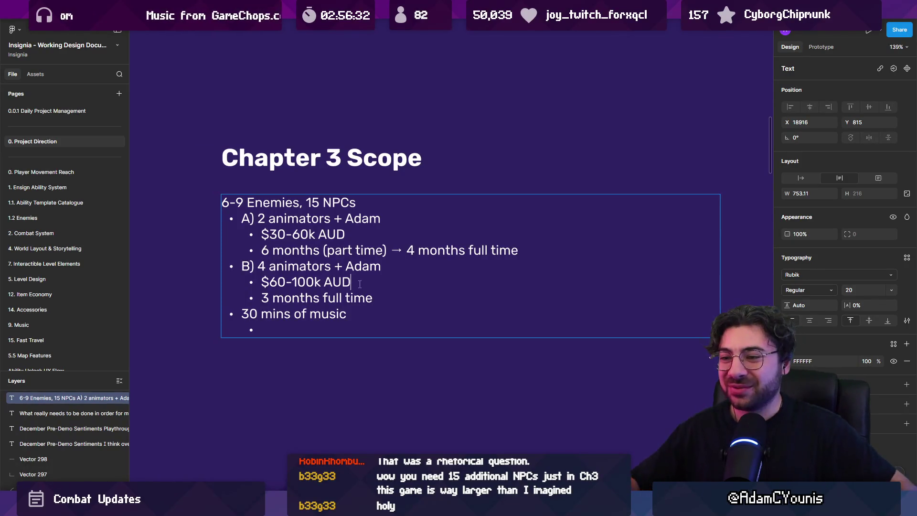
pyautogui.press('Down')
pyautogui.press('Down')
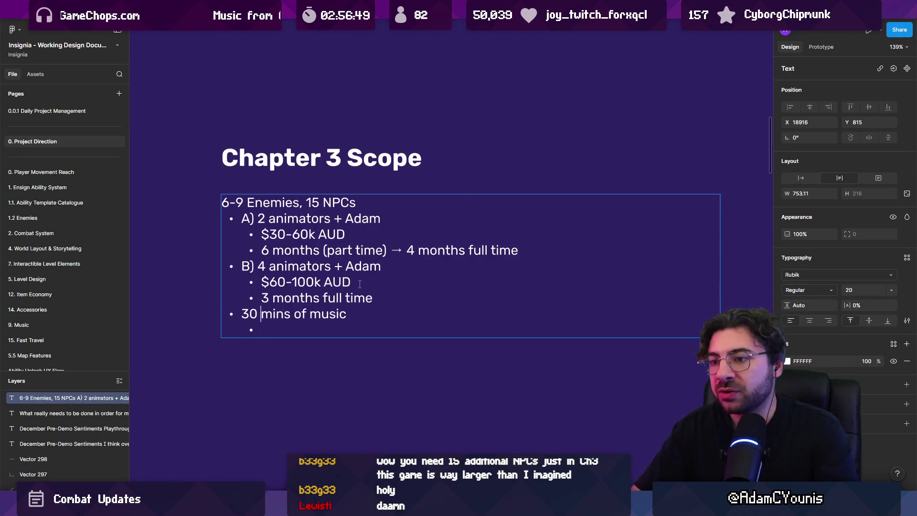
pyautogui.hotkey('shift', 'Tab')
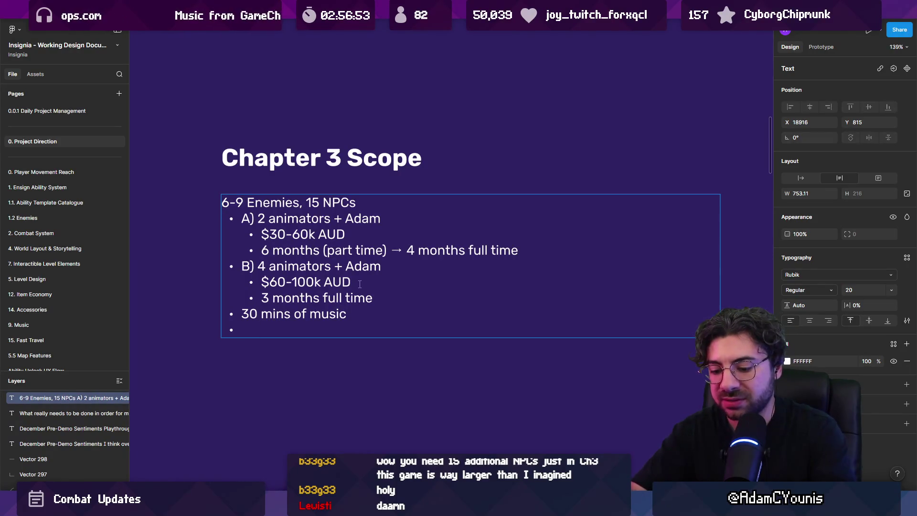
pyautogui.write('Full SFX')
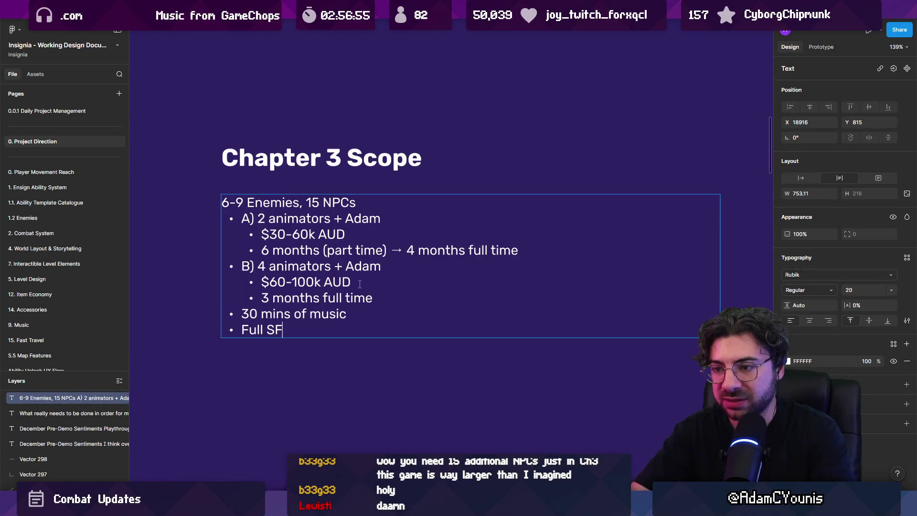
# Step: Nest a '$15k' cost under the 30 mins of music bullet
pyautogui.press('Up')
pyautogui.press('End')
pyautogui.press('Return')
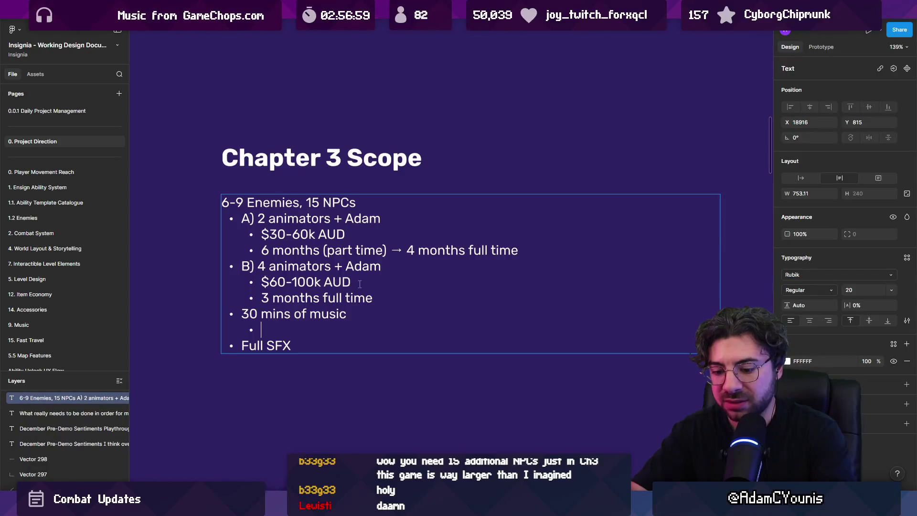
pyautogui.write('$30')
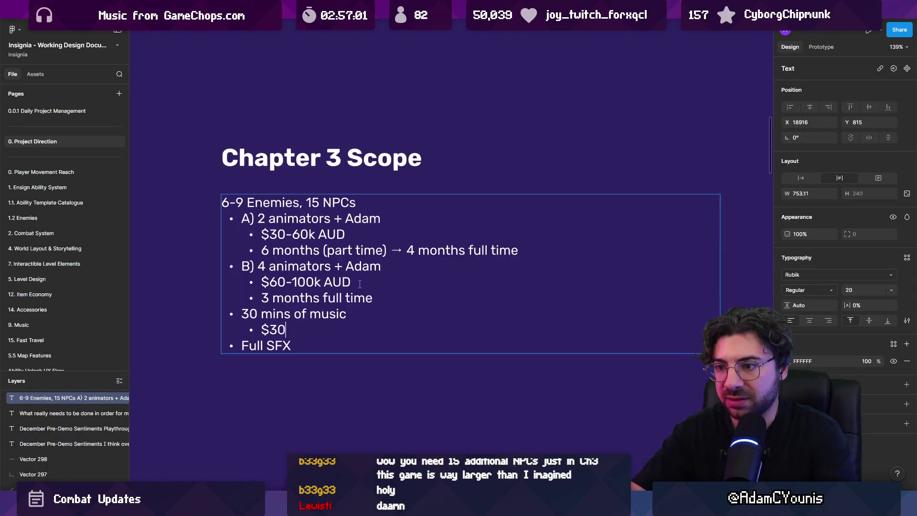
pyautogui.press('BackSpace')
pyautogui.press('BackSpace')
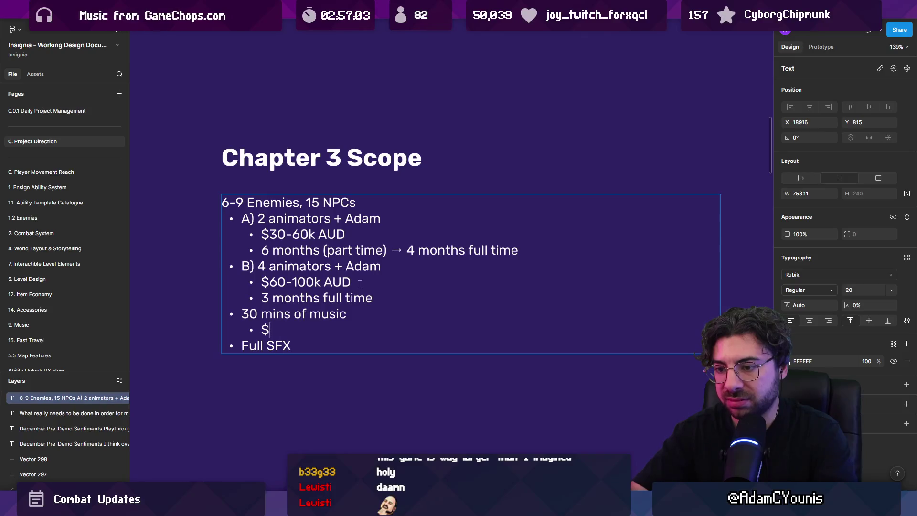
pyautogui.write('15k')
# Step: Add a '12k' cost under Full SFX and insert blank lines at the top of the list
pyautogui.press('Down')
pyautogui.press('Return')
pyautogui.write('12k')
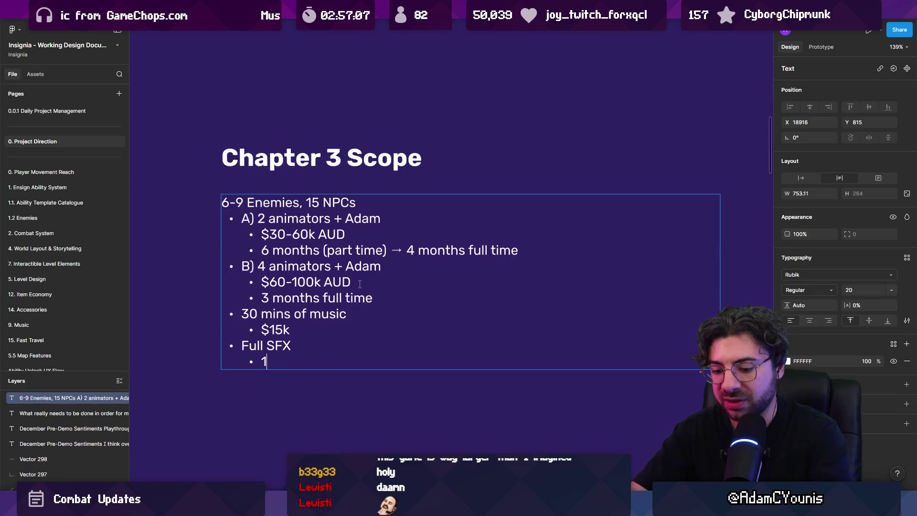
pyautogui.press('Up')
pyautogui.press('Up')
pyautogui.press('Up')
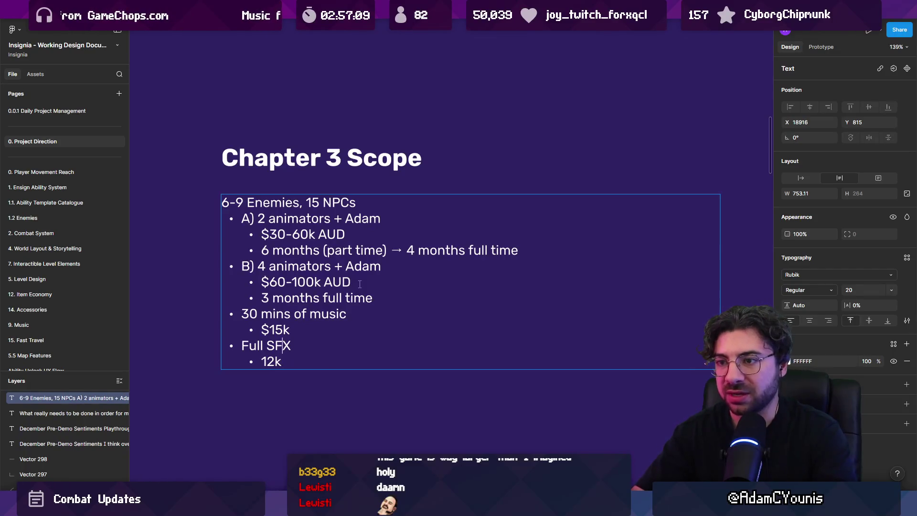
pyautogui.press('Return')
pyautogui.press('Return')
# Step: Head the notes with 'Prices in AUD' and strip AUD from the $30-60k and $60-100k prices
pyautogui.write('Prices in AUD')
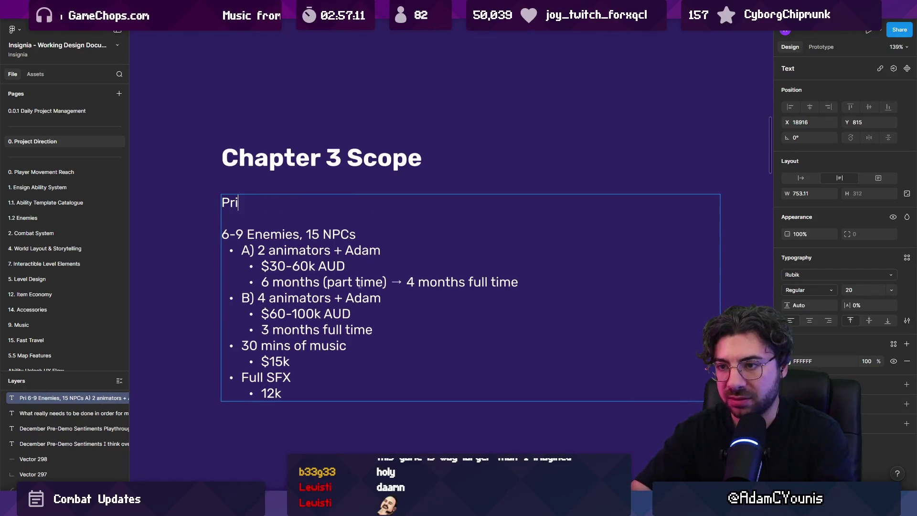
pyautogui.press('Down')
pyautogui.press('Down')
pyautogui.press('Down')
pyautogui.hotkey('shift', 'End')
pyautogui.press('Down')
pyautogui.press('BackSpace')
pyautogui.press('BackSpace')
pyautogui.press('BackSpace')
pyautogui.press('Down')
pyautogui.press('Down')
pyautogui.press('Down')
pyautogui.press('Right')
pyautogui.hotkey('shift', 'End')
pyautogui.press('BackSpace')
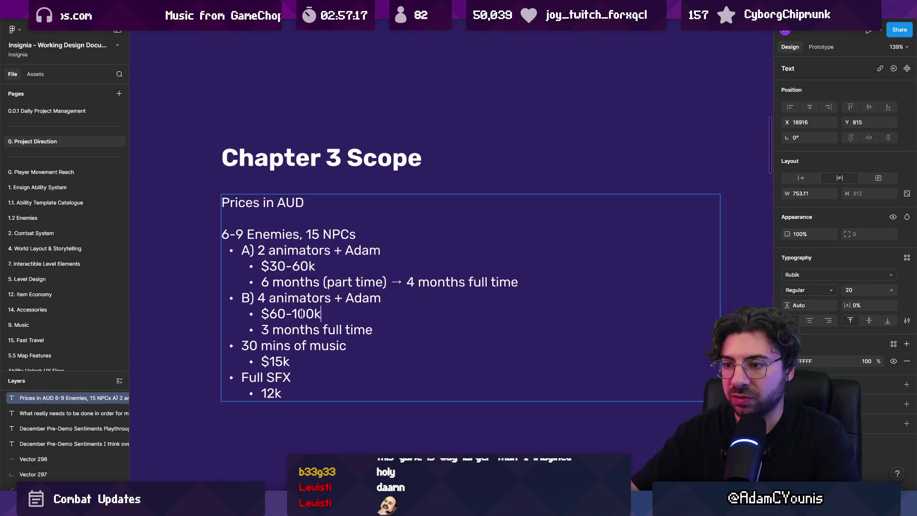
pyautogui.hotkey('ctrl', 'shift', 'Left')
pyautogui.press('Up')
# Step: Add a top-level 'Programmer' bullet with a nested 30k cost after 12k
pyautogui.click(340, 390)
pyautogui.press('Return')
pyautogui.hotkey('shift', 'Tab')
pyautogui.write('Programmer')
pyautogui.press('Return')
pyautogui.press('Tab')
pyautogui.write('3')
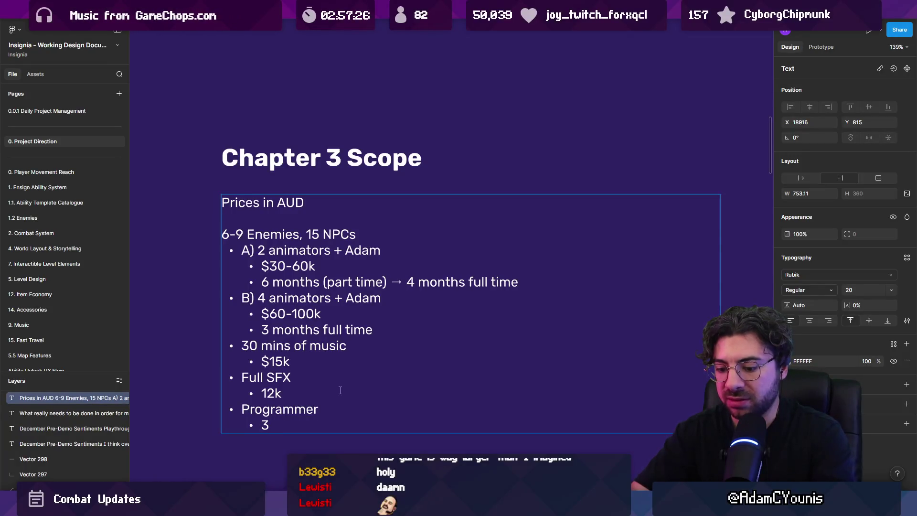
pyautogui.press('BackSpace')
pyautogui.write('40k')
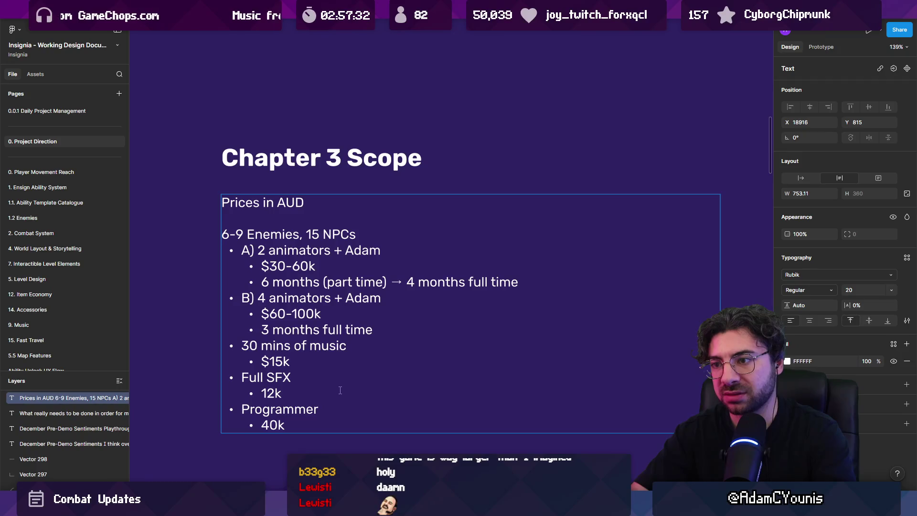
pyautogui.press('Left')
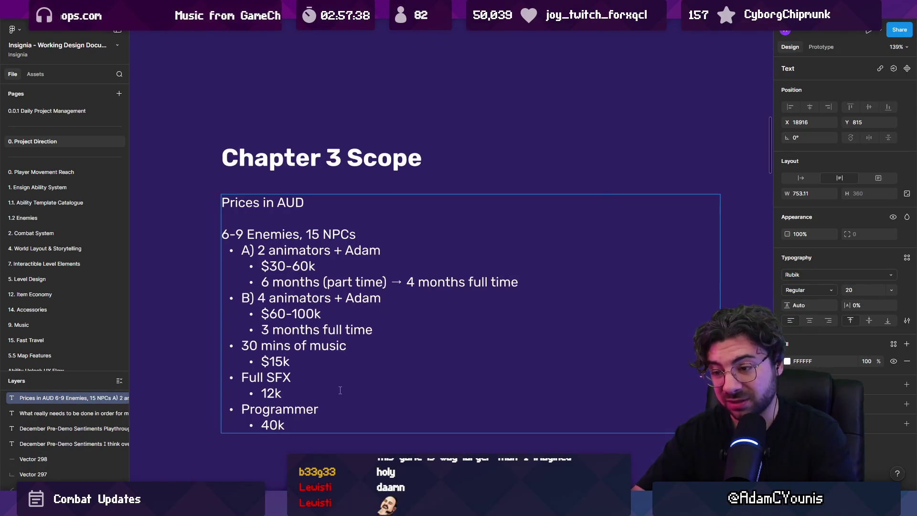
pyautogui.press('BackSpace')
pyautogui.press('BackSpace')
pyautogui.press('BackSpace')
pyautogui.press('Tab')
pyautogui.write('30')
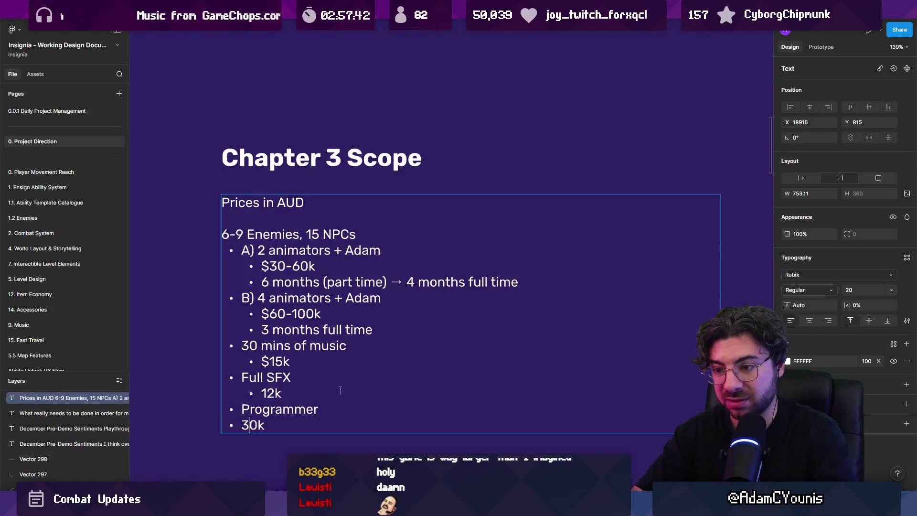
pyautogui.press('Tab')
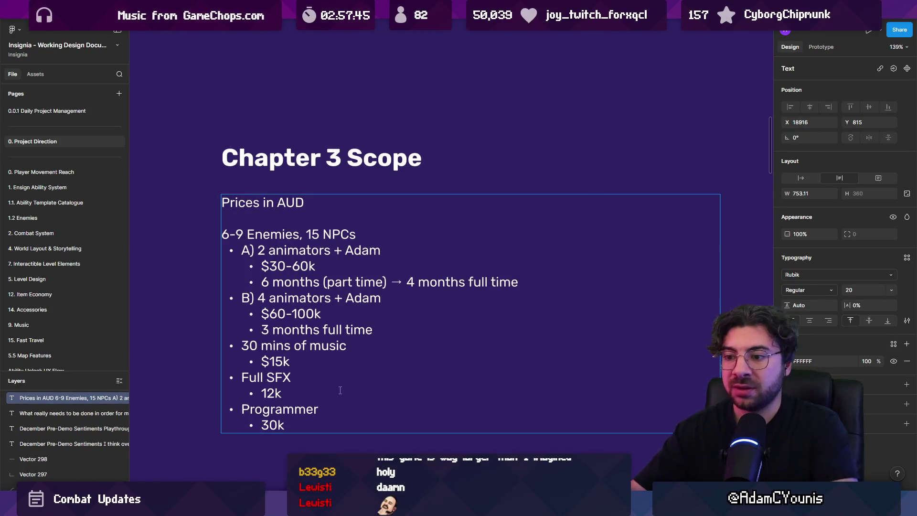
# Step: Insert 'To be done in 4 months' below the Prices in AUD heading
pyautogui.scroll(-1, 335, 388)
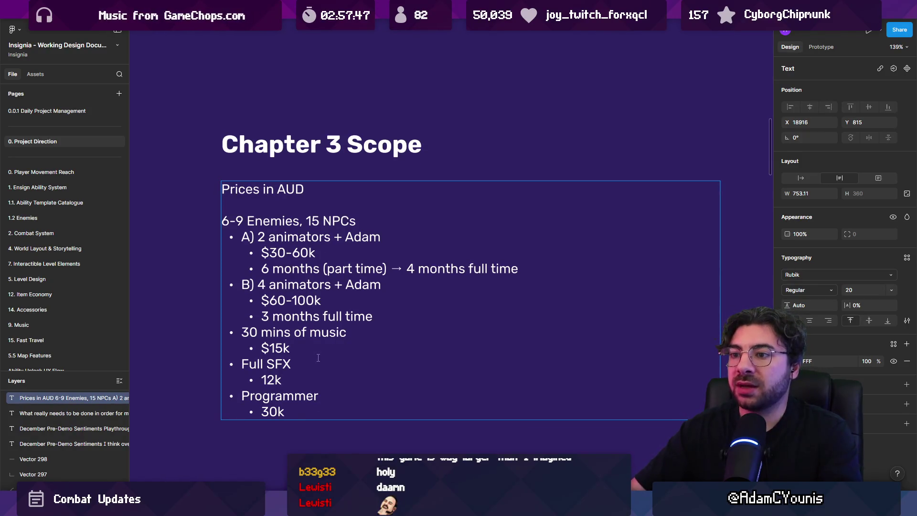
pyautogui.click(309, 201)
pyautogui.press('Return')
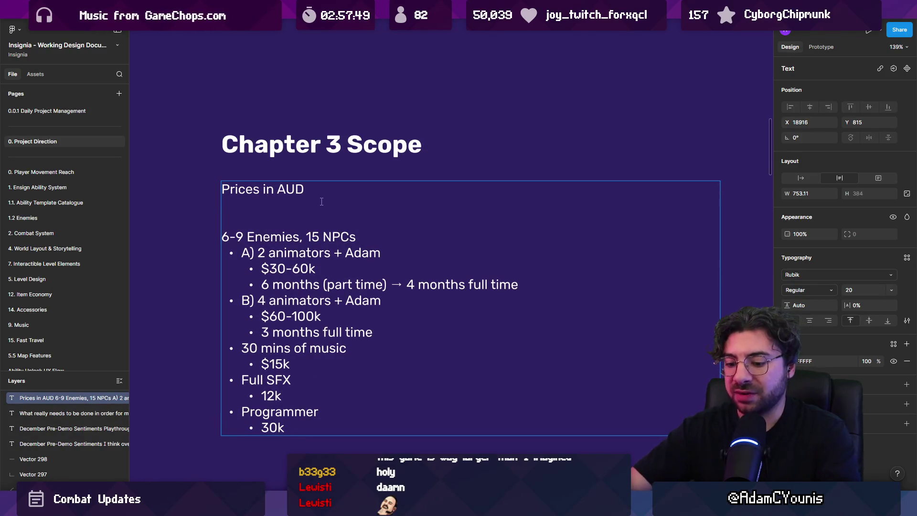
pyautogui.write('To be done in 4 months')
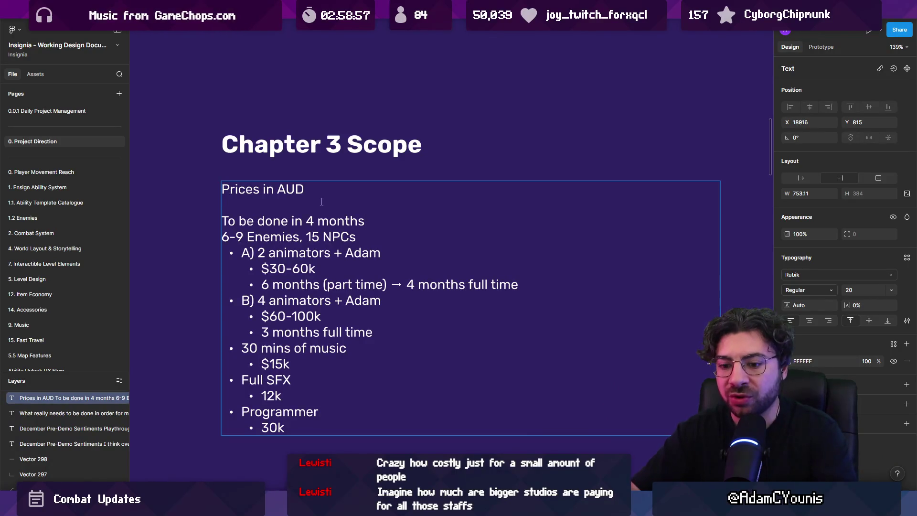
pyautogui.press('Home')
pyautogui.hotkey('shift', 'Down')
pyautogui.hotkey('shift', 'Down')
pyautogui.hotkey('shift', 'Down')
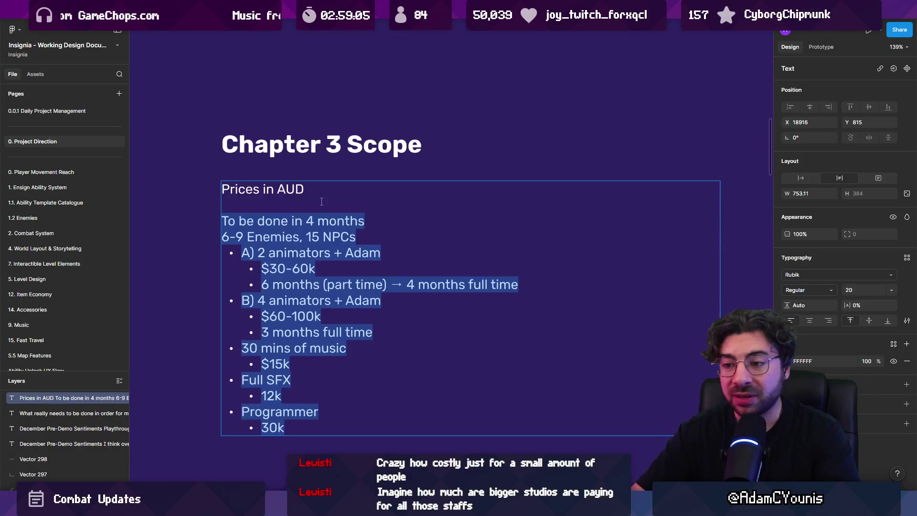
# Step: Add top-level Environment Art and Scenario Editor bullets after the 30k line
pyautogui.press('Right')
pyautogui.press('Return')
pyautogui.hotkey('shift', 'Tab')
pyautogui.write('Environmednt')
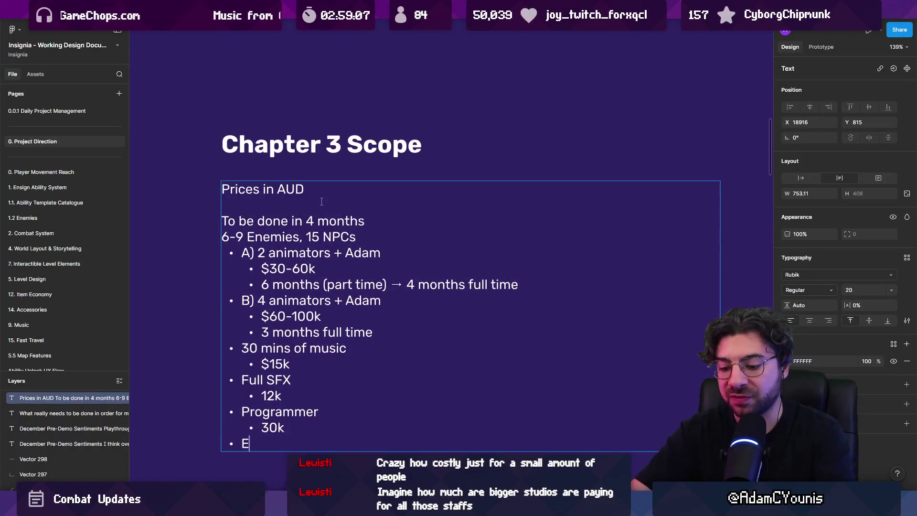
pyautogui.press('BackSpace')
pyautogui.press('BackSpace')
pyautogui.press('BackSpace')
pyautogui.write('nt Art')
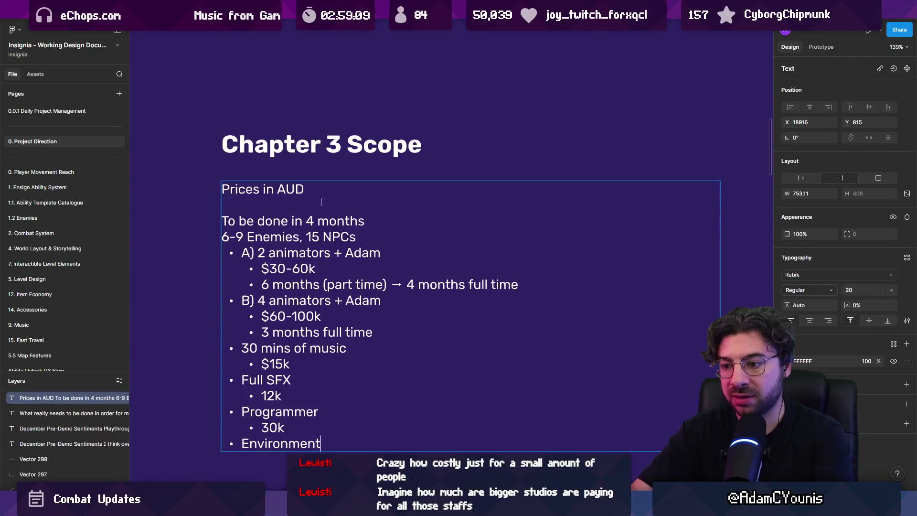
pyautogui.press('Return')
pyautogui.write('Scenari')
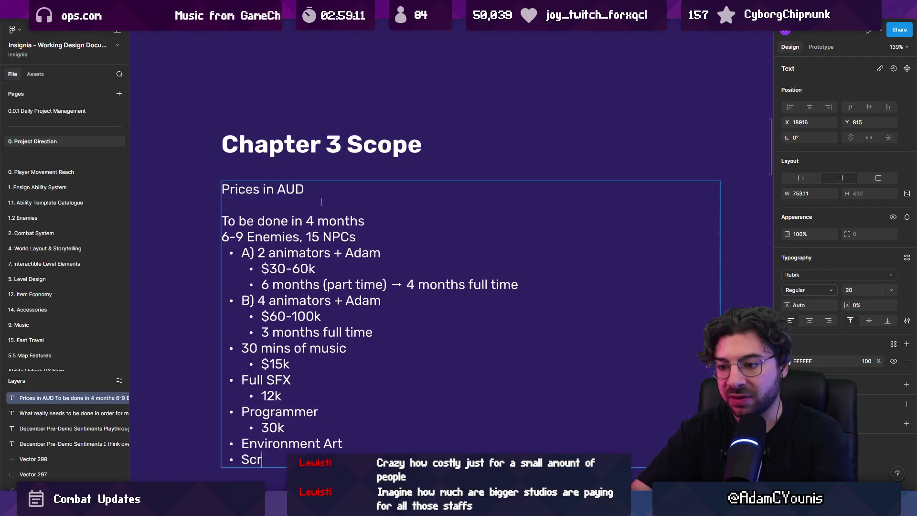
pyautogui.write('o Editor')
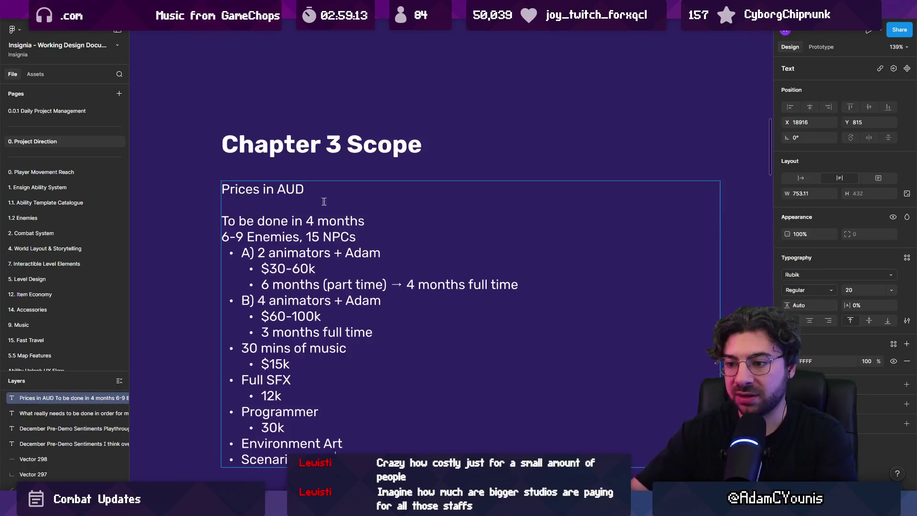
# Step: Add nested $12k cost lines under Environment Art and Scenario Editor
pyautogui.scroll(-2, 366, 352)
pyautogui.click(367, 352)
pyautogui.press('Return')
pyautogui.press('Tab')
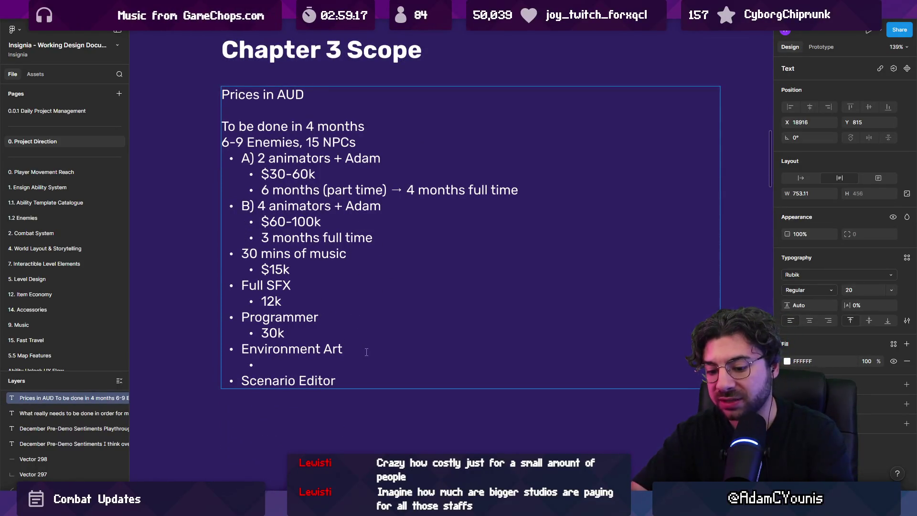
pyautogui.write('$12k')
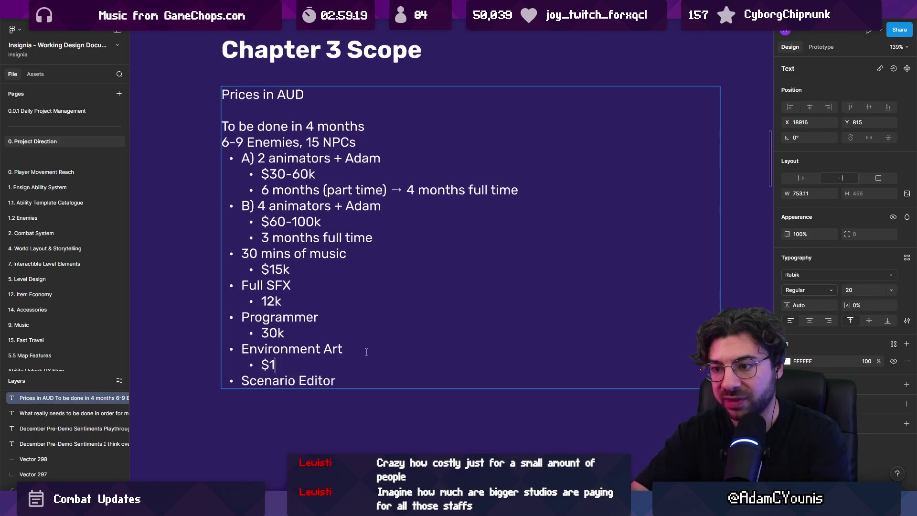
pyautogui.press('End')
pyautogui.press('Return')
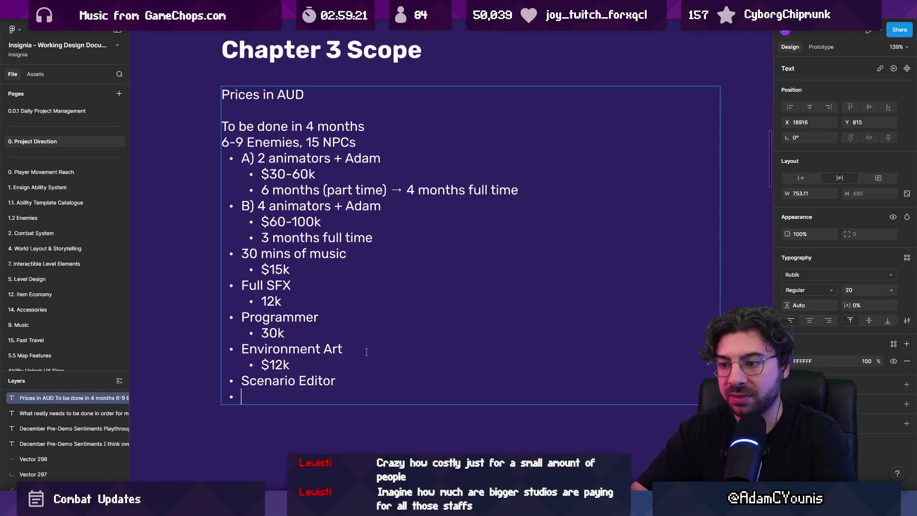
pyautogui.write('$12k')
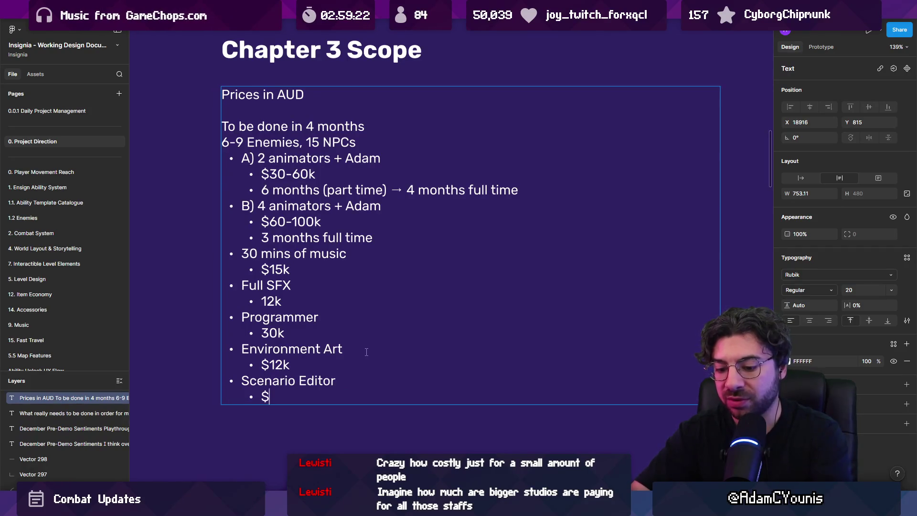
pyautogui.press('BackSpace')
pyautogui.write('l')
pyautogui.press('Return')
pyautogui.press('BackSpace')
pyautogui.press('BackSpace')
pyautogui.write(';')
pyautogui.write('k')
# Step: Add a Producer bullet with a nested $20k cost line
pyautogui.press('Return')
pyautogui.write('Producer')
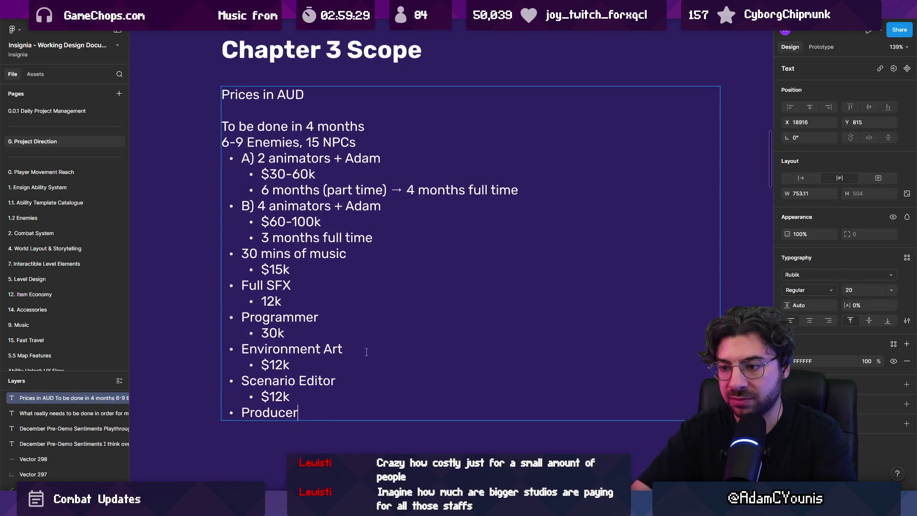
pyautogui.press('Return')
pyautogui.press('Tab')
pyautogui.write('-')
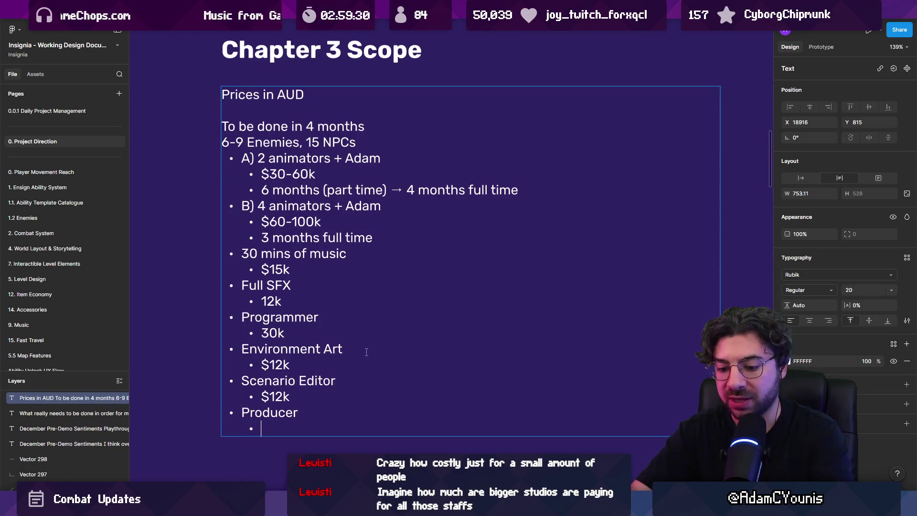
pyautogui.press('BackSpace')
pyautogui.write('$20k')
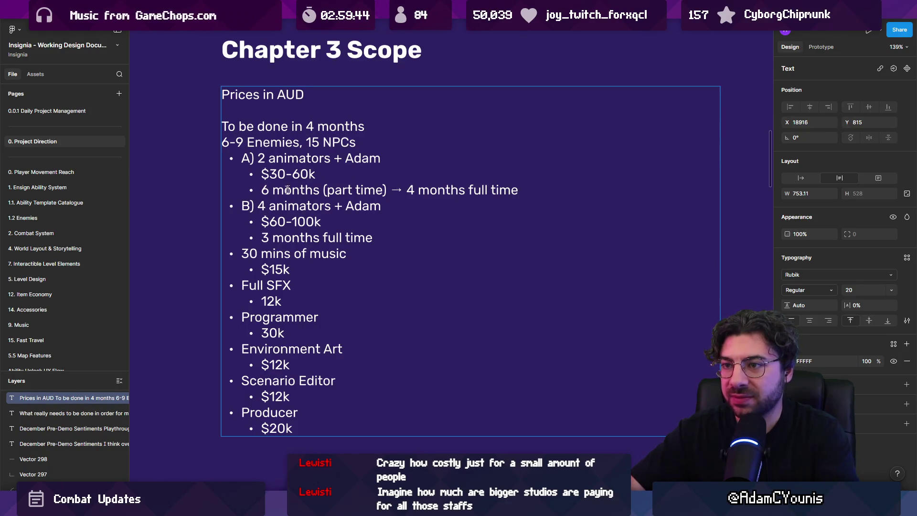
pyautogui.moveTo(291, 222); pyautogui.dragTo(315, 221)
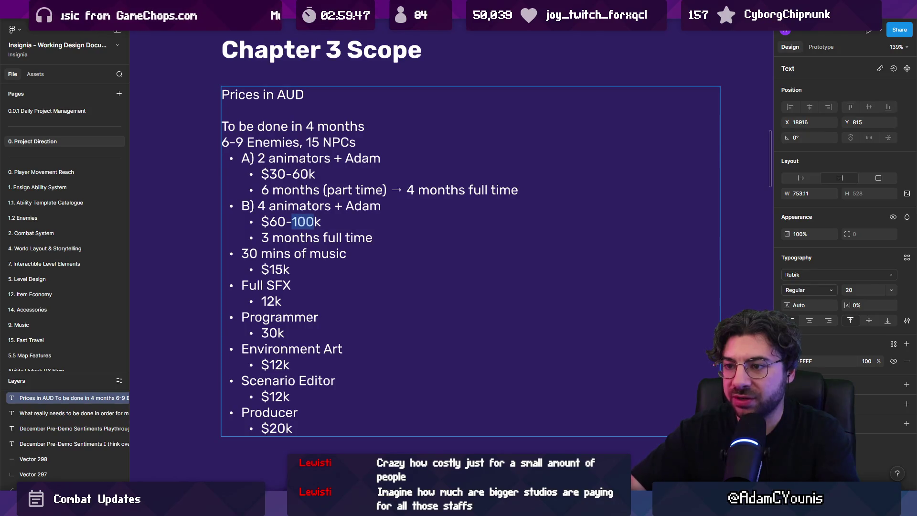
pyautogui.moveTo(270, 270); pyautogui.dragTo(284, 270)
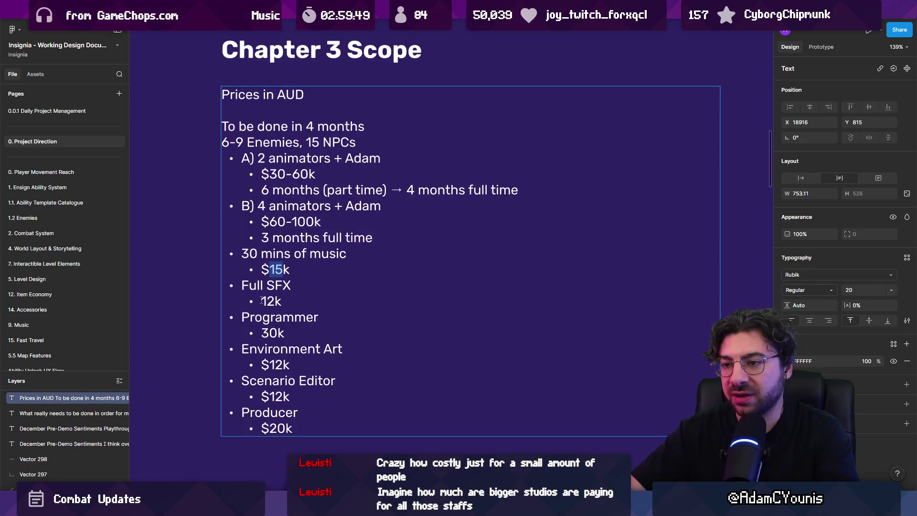
pyautogui.moveTo(275, 301); pyautogui.dragTo(262, 301)
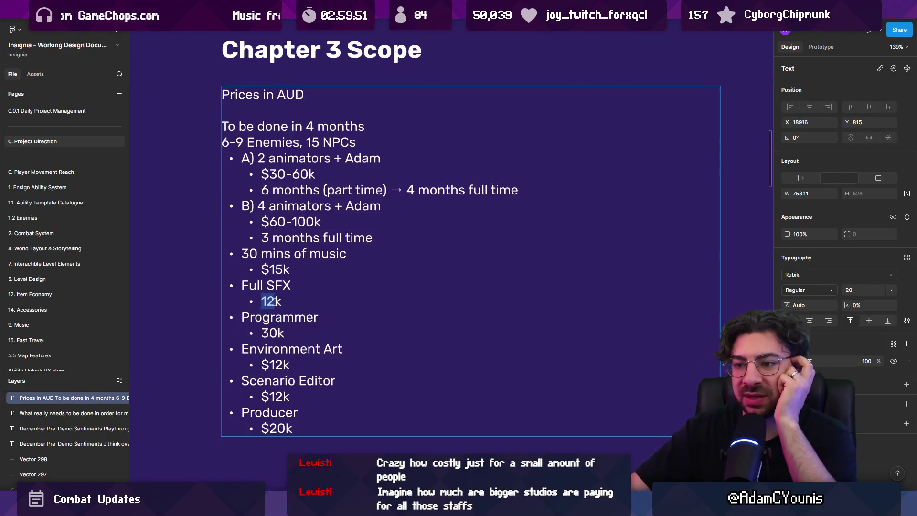
pyautogui.moveTo(261, 333); pyautogui.dragTo(278, 333)
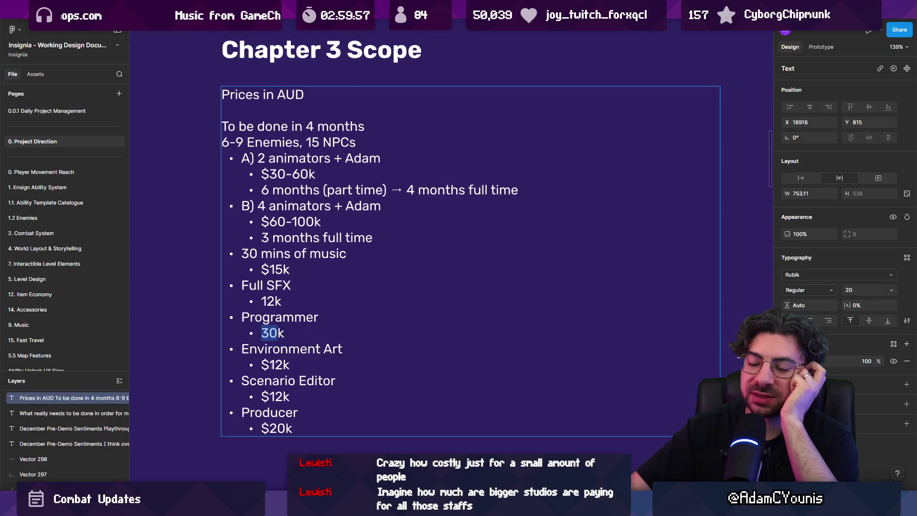
pyautogui.moveTo(269, 365); pyautogui.dragTo(283, 365)
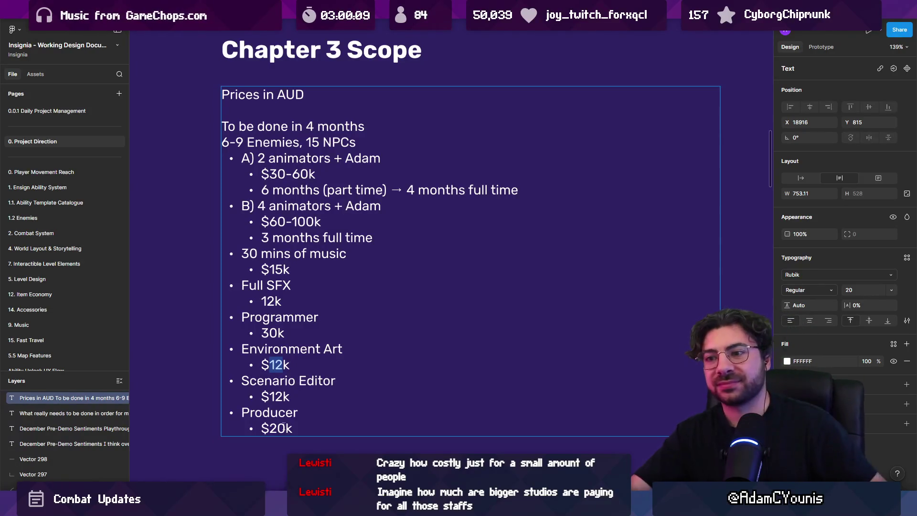
pyautogui.click(292, 429)
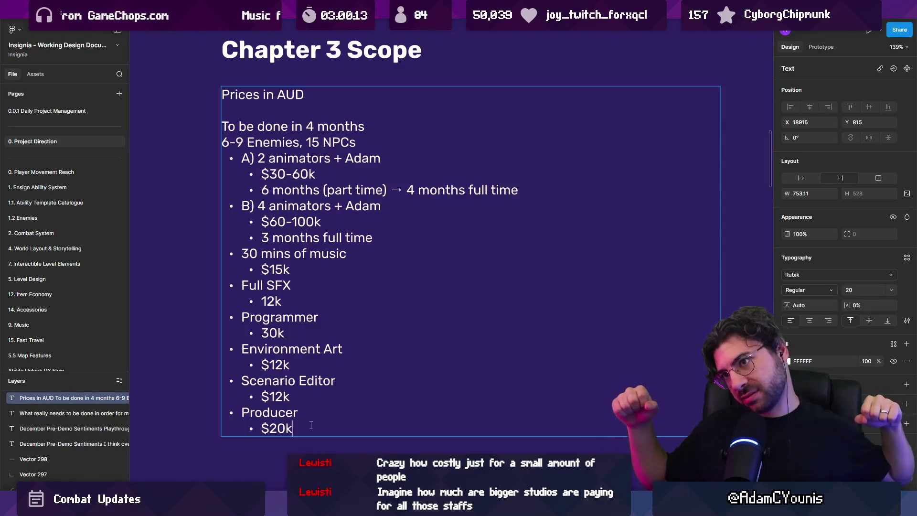
pyautogui.doubleClick(309, 217)
pyautogui.click(306, 220)
pyautogui.doubleClick(261, 207)
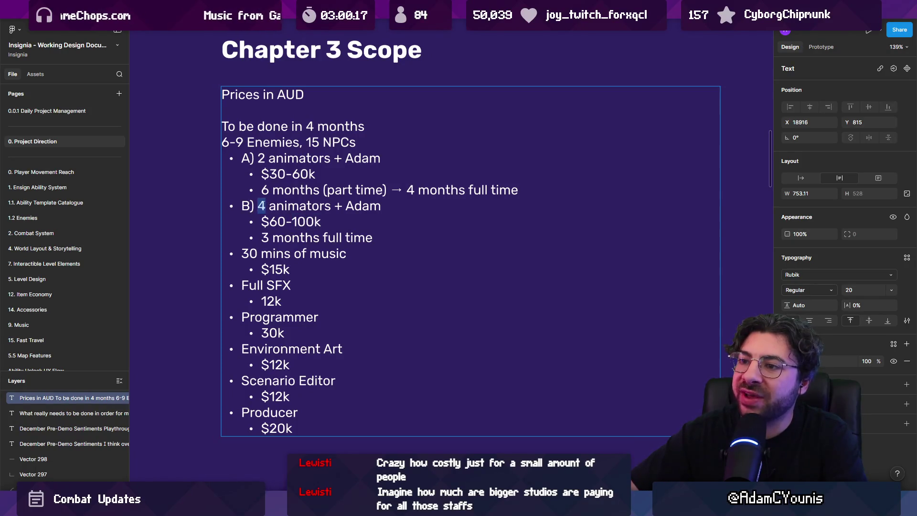
pyautogui.click(292, 221)
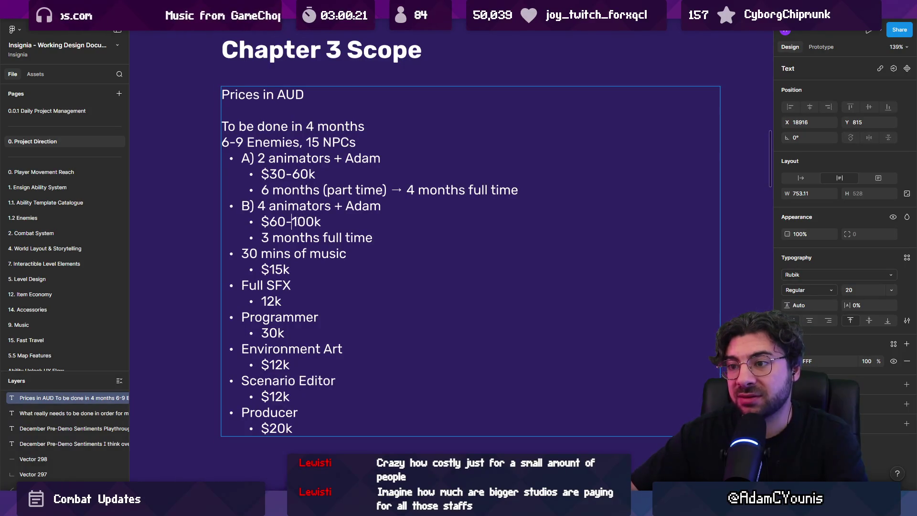
pyautogui.moveTo(296, 221)
pyautogui.mouseDown()
pyautogui.moveTo(314, 221)
pyautogui.moveTo(291, 221)
pyautogui.mouseUp()
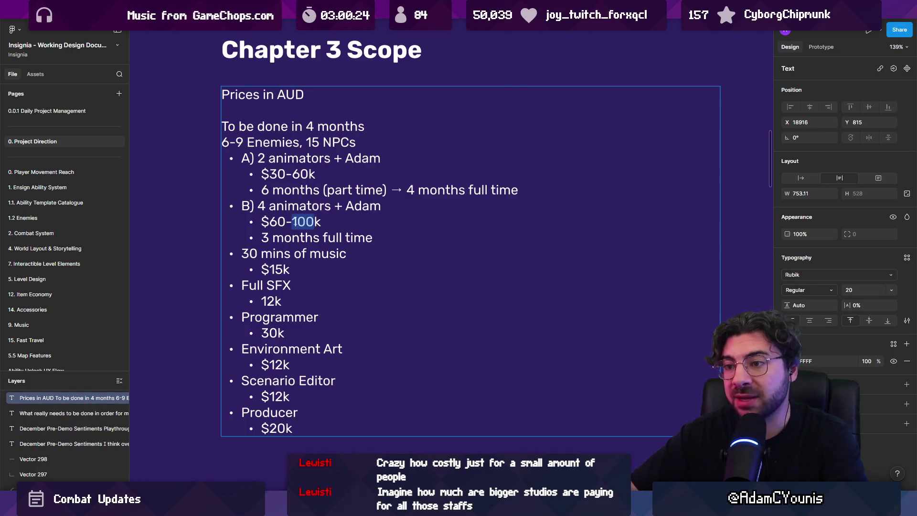
pyautogui.click(291, 221)
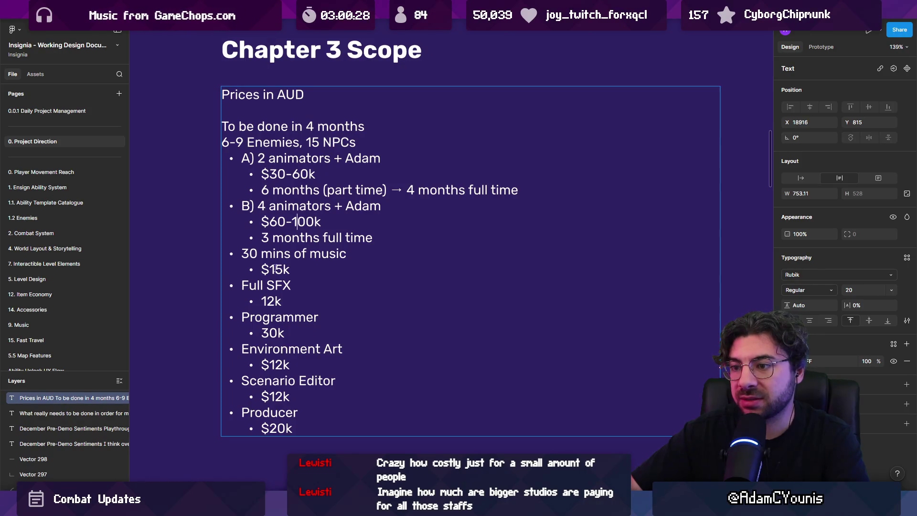
pyautogui.doubleClick(269, 333)
pyautogui.click(275, 364)
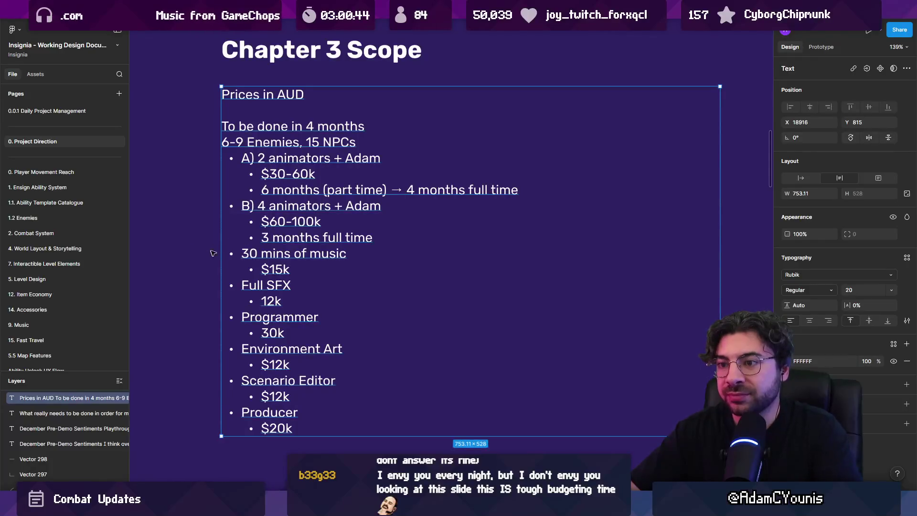
# Step: Duplicate the budget text box as a 130k USD text placed beside the Prices in AUD line
pyautogui.scroll(-3, 286, 244)
pyautogui.scroll(1, 309, 284)
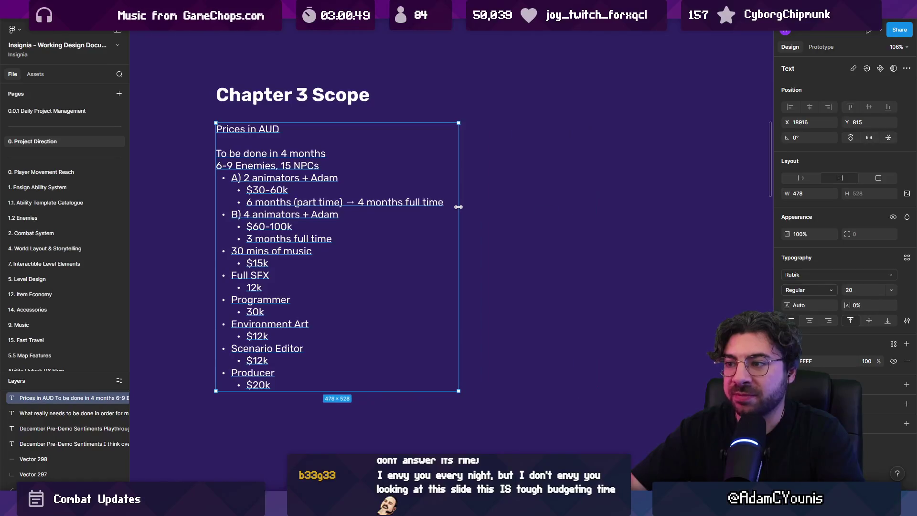
pyautogui.press('Escape')
pyautogui.scroll(2, 264, 250)
pyautogui.click(265, 249)
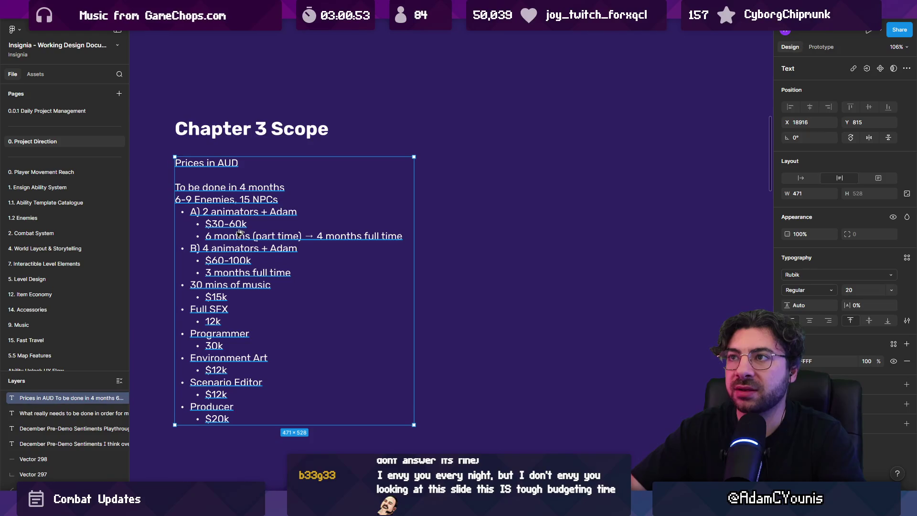
pyautogui.moveTo(237, 234); pyautogui.dragTo(529, 229)
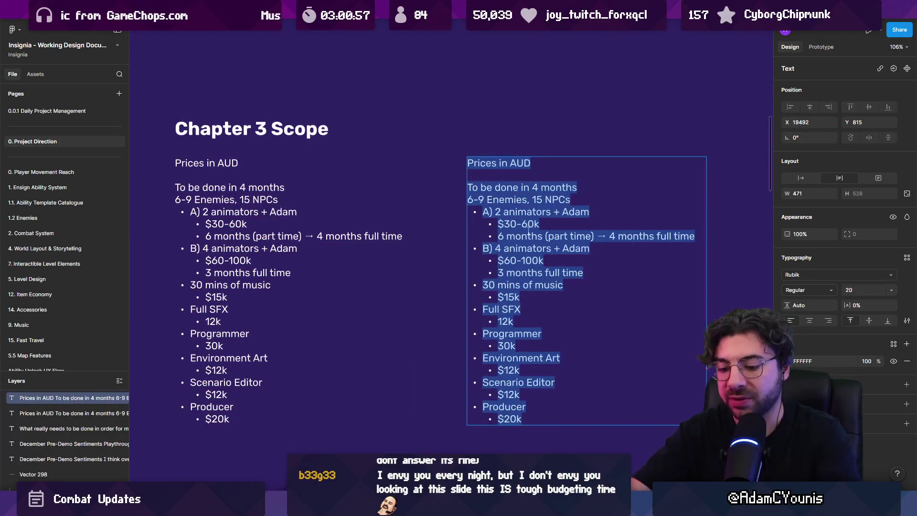
pyautogui.write('130k USD')
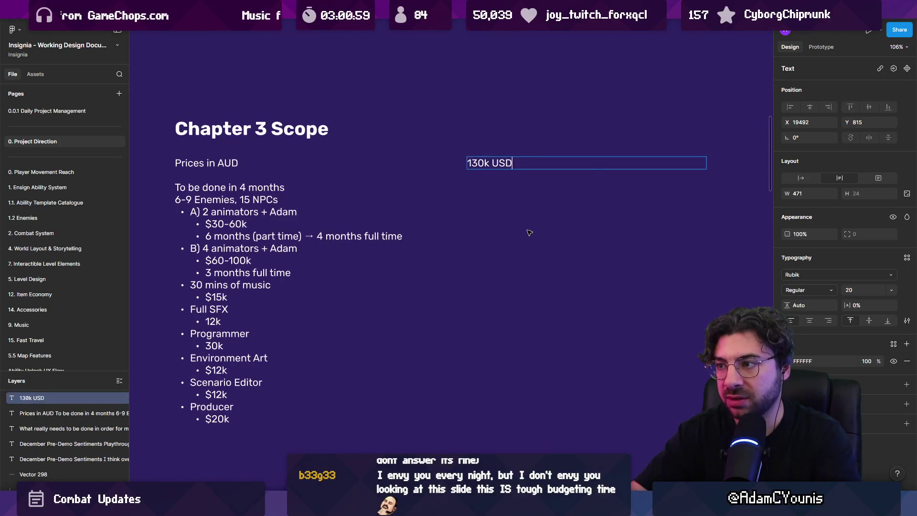
pyautogui.press('Escape')
pyautogui.doubleClick(707, 163)
pyautogui.moveTo(495, 164); pyautogui.dragTo(304, 161)
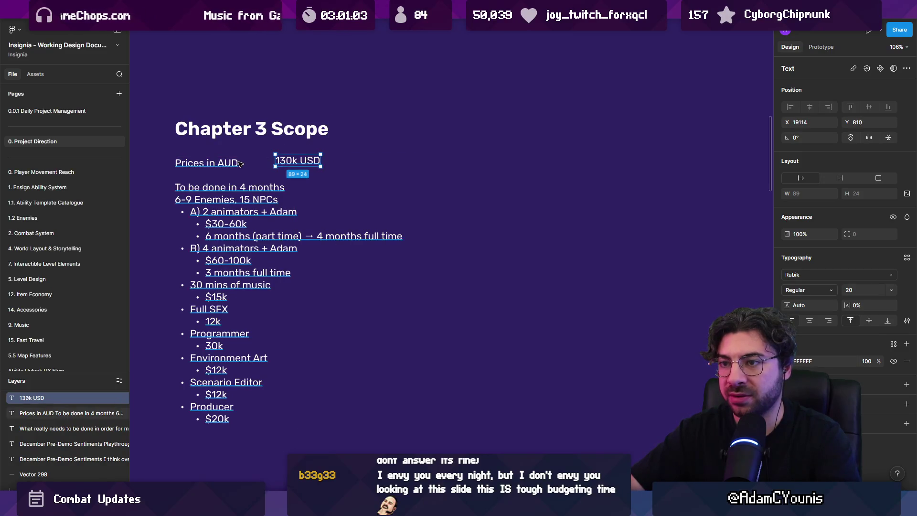
# Step: Delete the Prices in AUD line and its empty line, moving the budget list below the heading
pyautogui.click(222, 165)
pyautogui.doubleClick(223, 166)
pyautogui.tripleClick(223, 165)
pyautogui.press('BackSpace')
pyautogui.press('Escape')
pyautogui.doubleClick(197, 183)
pyautogui.press('BackSpace')
pyautogui.press('Escape')
pyautogui.moveTo(197, 183); pyautogui.dragTo(197, 218)
# Step: Edit the copy into the 200k AUD [130k USD] total line and move the list up under it
pyautogui.moveTo(313, 162); pyautogui.dragTo(212, 162)
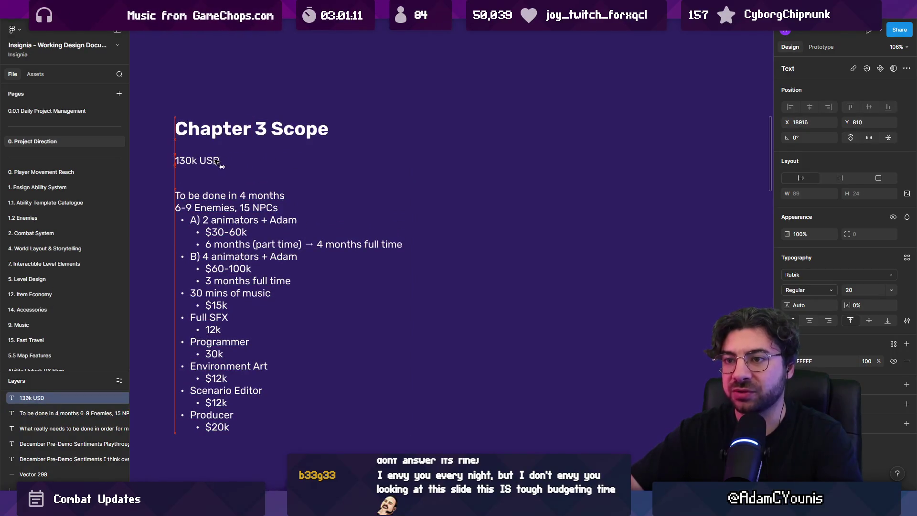
pyautogui.scroll(2, 172, 161)
pyautogui.doubleClick(176, 161)
pyautogui.write('20')
pyautogui.write('0k AUD /')
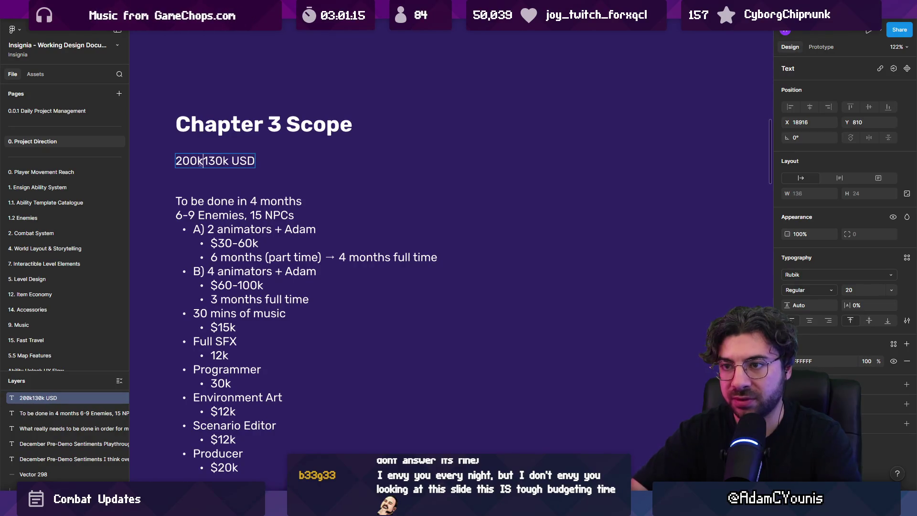
pyautogui.press('BackSpace')
pyautogui.press('BackSpace')
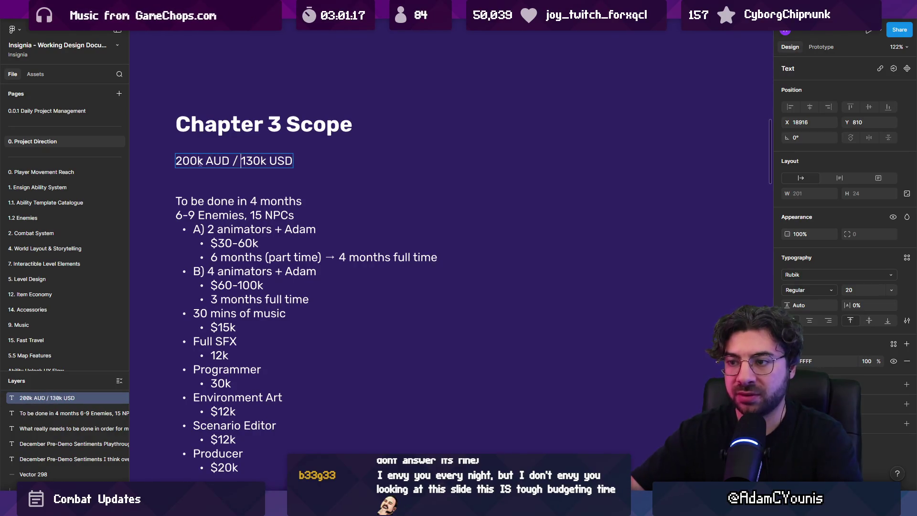
pyautogui.write('()')
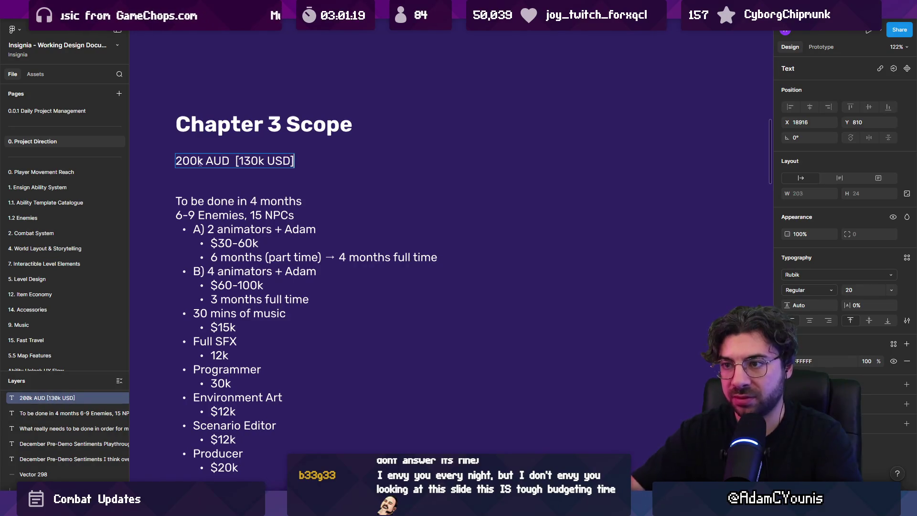
pyautogui.click(234, 220)
pyautogui.moveTo(234, 219); pyautogui.dragTo(235, 207)
pyautogui.scroll(-1, 237, 207)
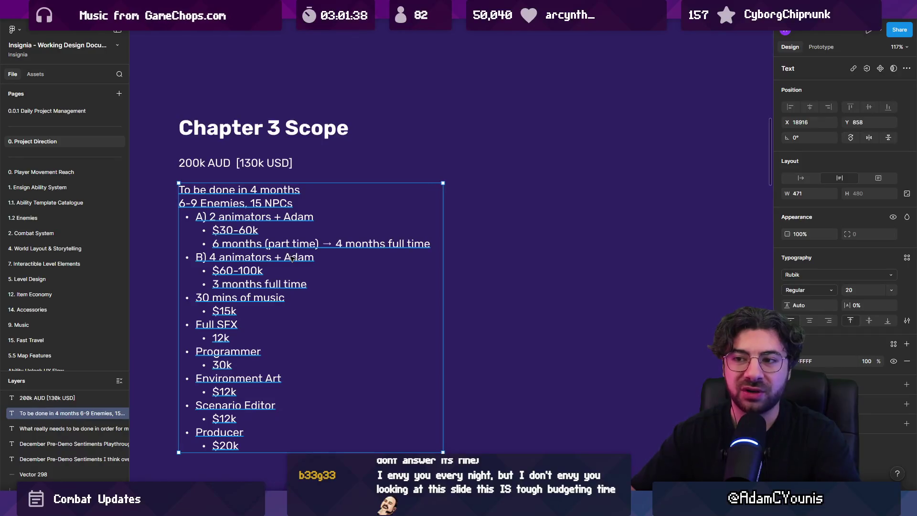
# Step: Try selecting the Chapter 3 Scope title, total line and budget list, alone and together
pyautogui.click(286, 130)
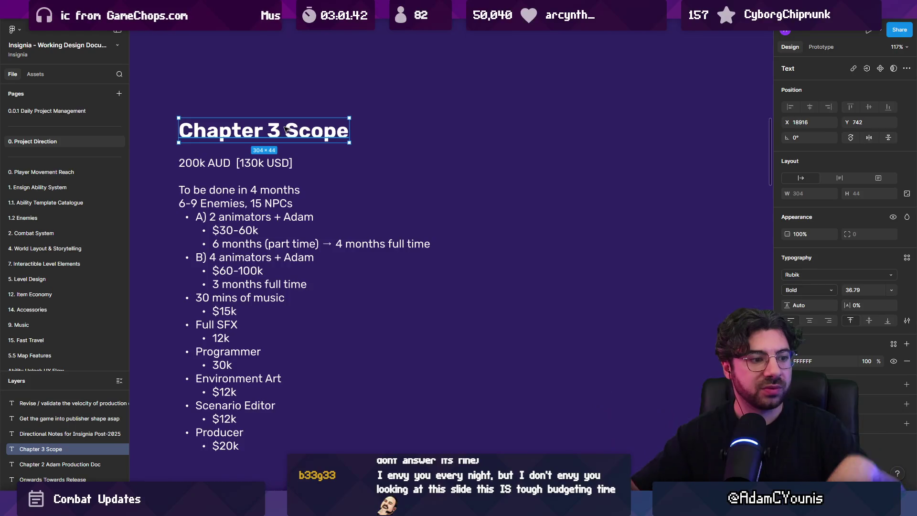
pyautogui.click(292, 152)
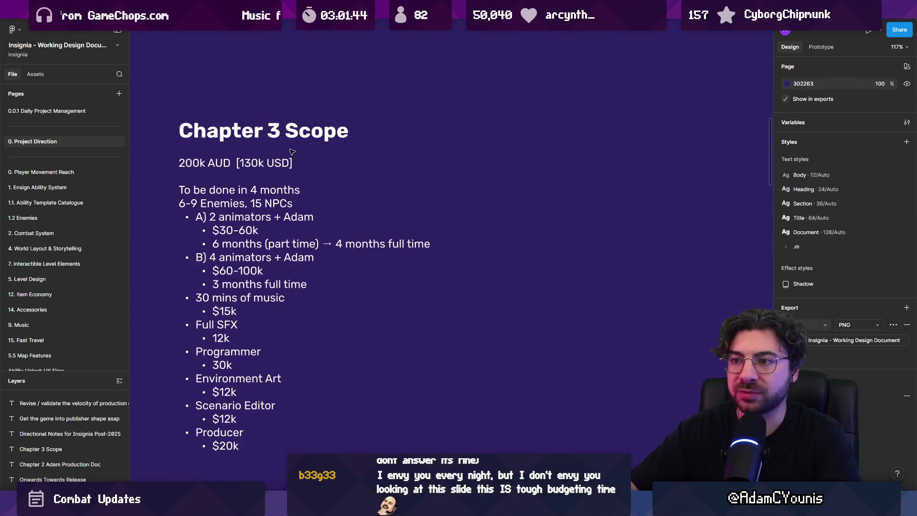
pyautogui.click(257, 164)
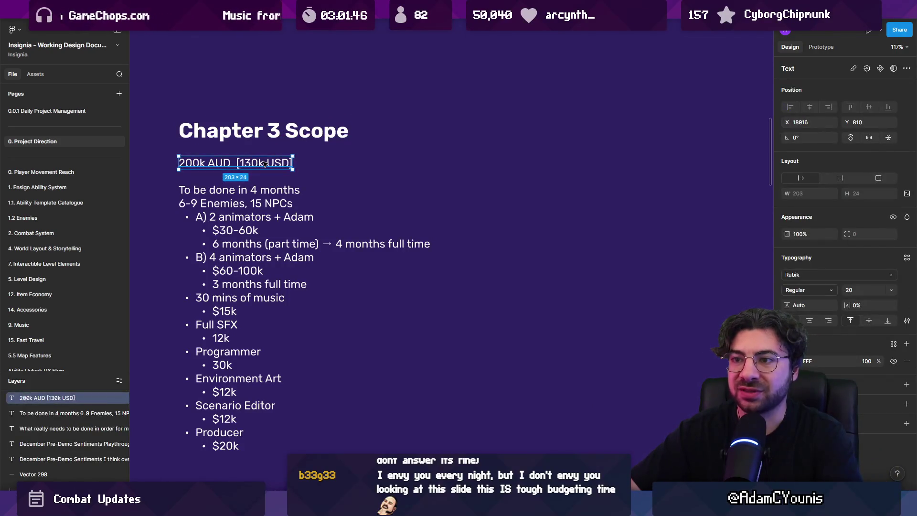
pyautogui.scroll(-3, 265, 162)
pyautogui.click(251, 143)
pyautogui.moveTo(240, 186); pyautogui.dragTo(248, 125)
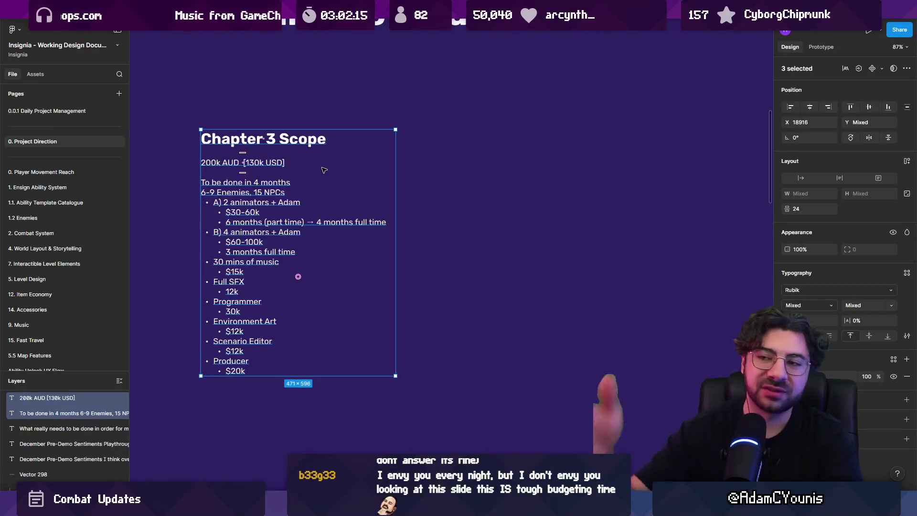
pyautogui.click(281, 164)
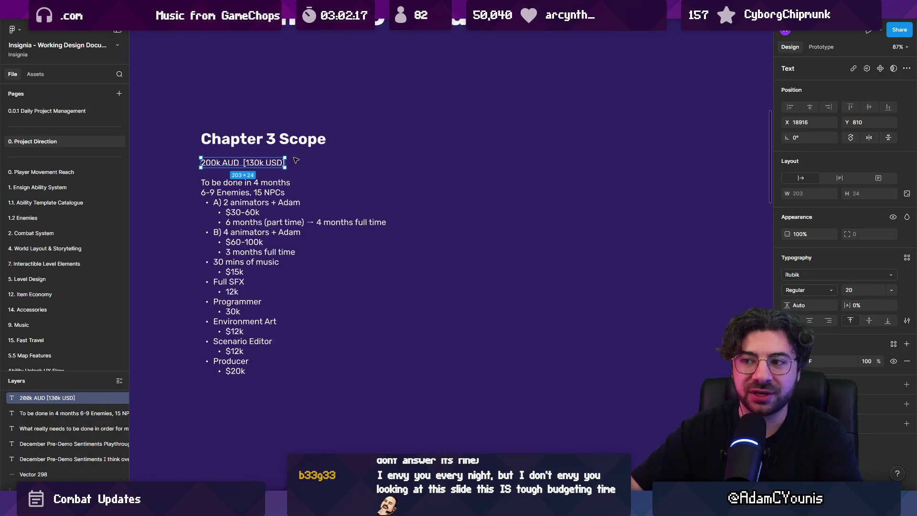
pyautogui.click(299, 159)
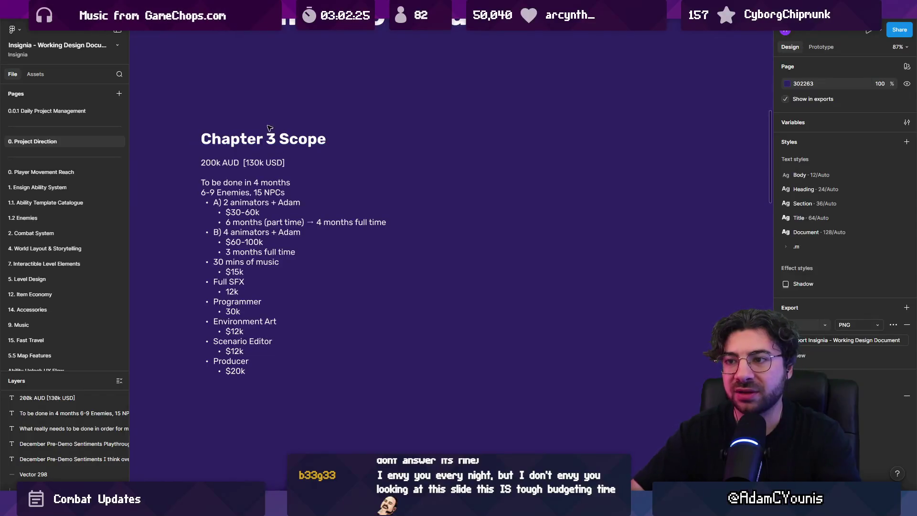
pyautogui.click(236, 164)
pyautogui.press('Escape')
pyautogui.click(236, 164)
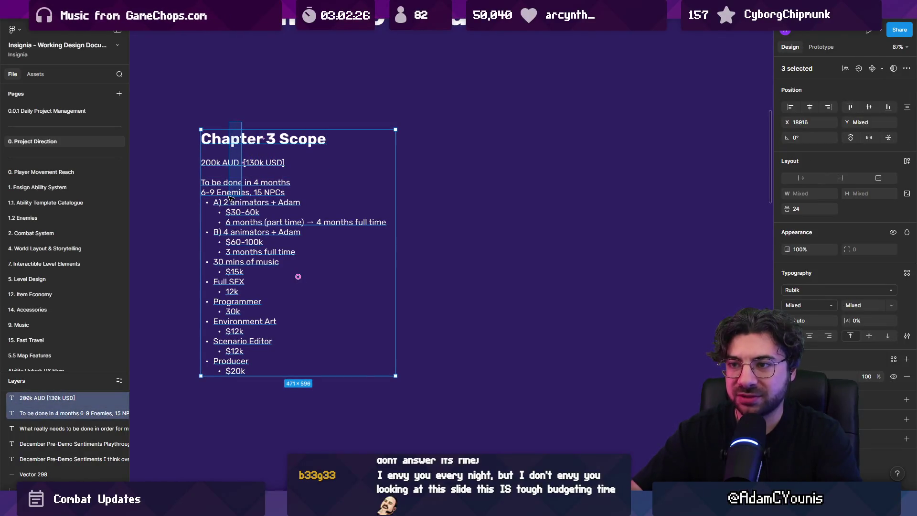
pyautogui.press('Escape')
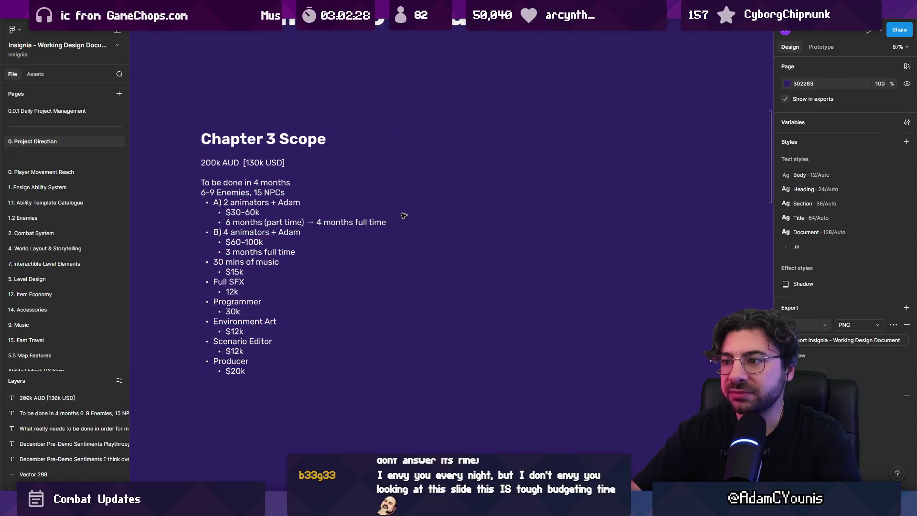
pyautogui.click(389, 225)
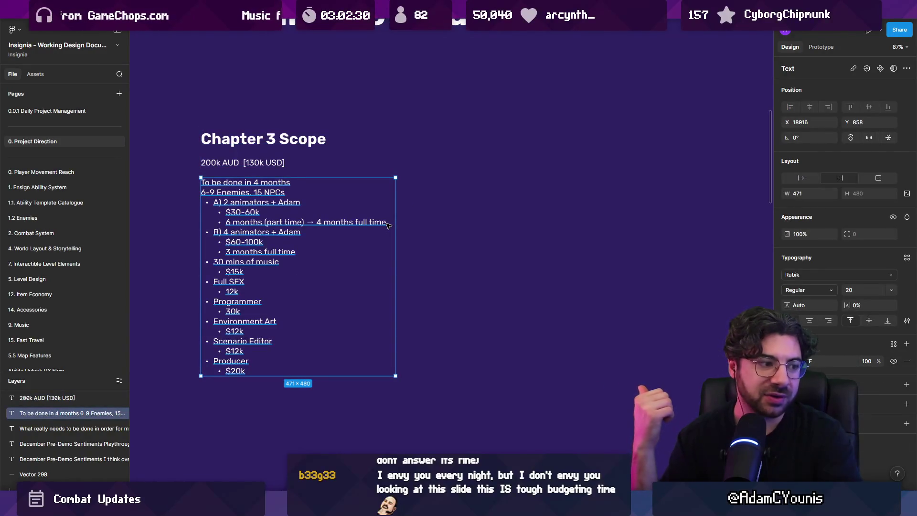
pyautogui.press('Escape')
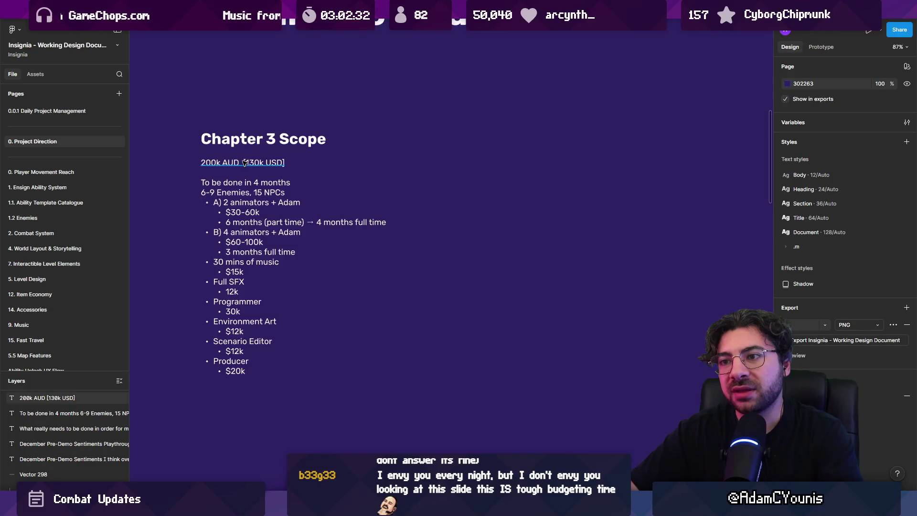
pyautogui.click(244, 163)
pyautogui.click(250, 196)
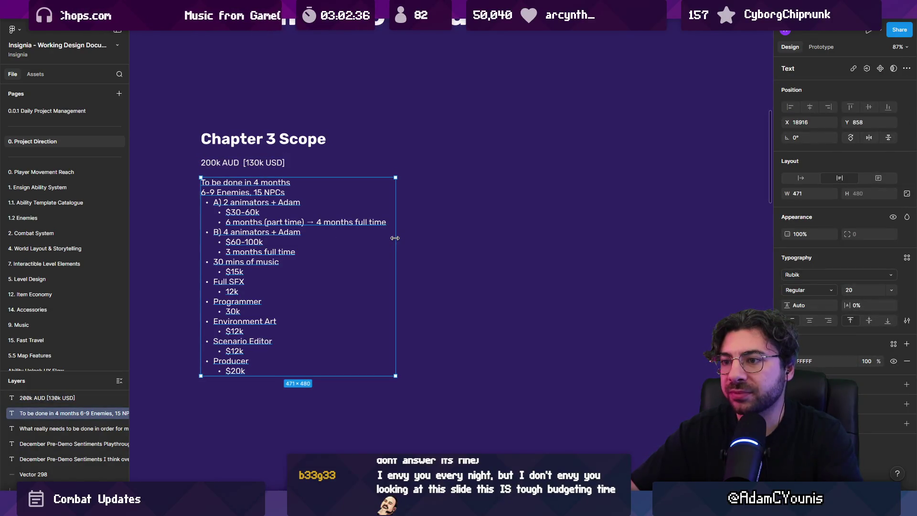
# Step: Copy the 130 figure from [130k USD] and paste it as its own text layer
pyautogui.click(252, 163)
pyautogui.doubleClick(252, 163)
pyautogui.click(247, 163)
pyautogui.scroll(3, 256, 162)
pyautogui.moveTo(239, 163); pyautogui.dragTo(262, 163)
pyautogui.hotkey('ctrl', 'c')
pyautogui.press('Escape')
pyautogui.hotkey('ctrl', 'v')
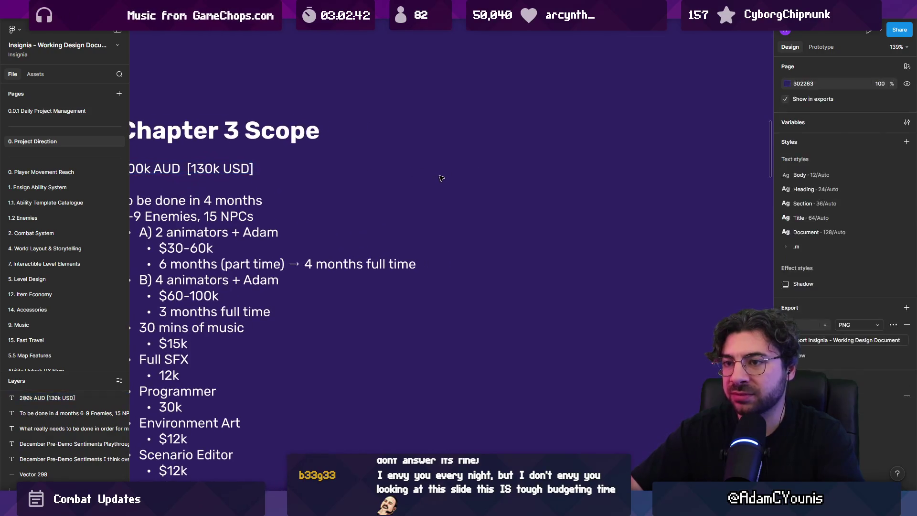
# Step: Move the pasted 130 text right of the budget line and retype it as 390k USD
pyautogui.moveTo(188, 168); pyautogui.dragTo(503, 168)
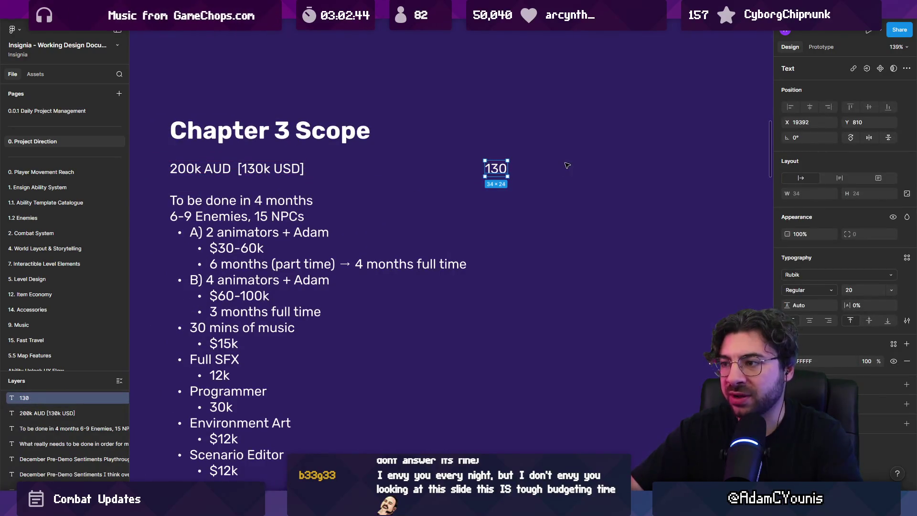
pyautogui.press('Return')
pyautogui.write('3')
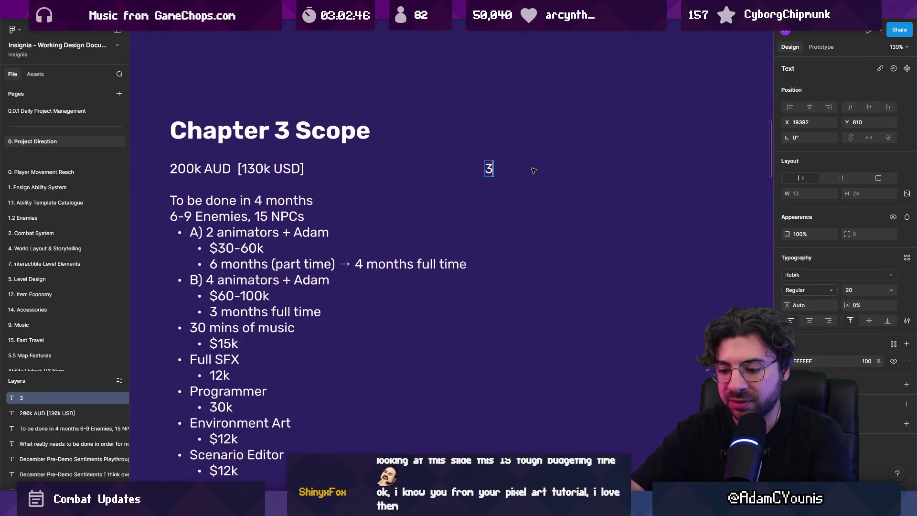
pyautogui.write('90k USD')
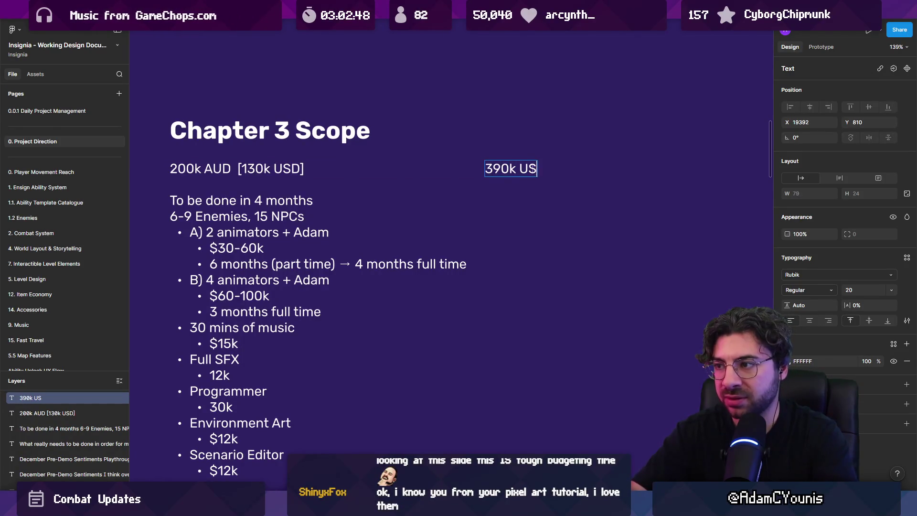
pyautogui.press('Escape')
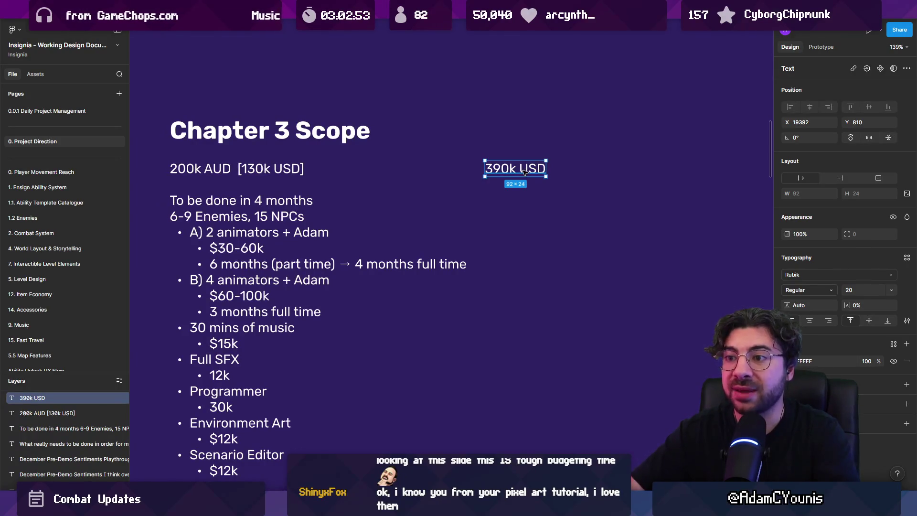
pyautogui.doubleClick(524, 173)
pyautogui.moveTo(509, 170); pyautogui.dragTo(476, 170)
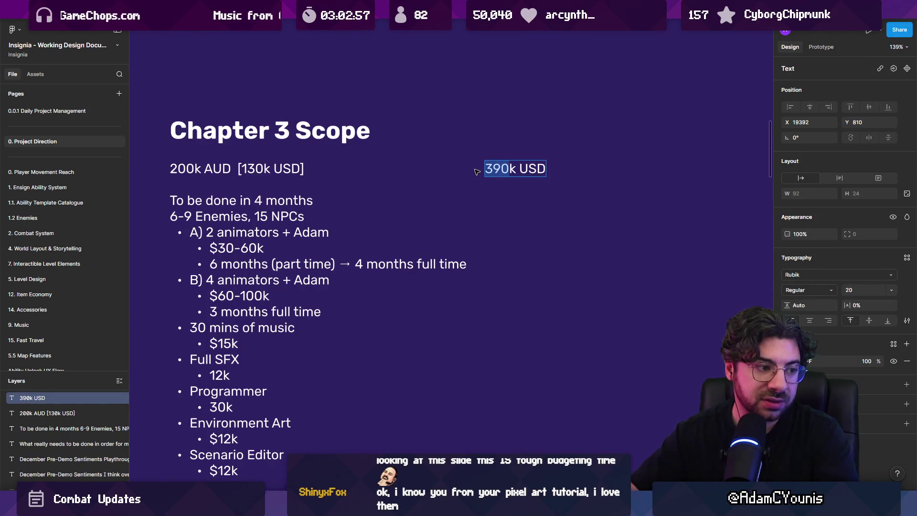
pyautogui.click(500, 169)
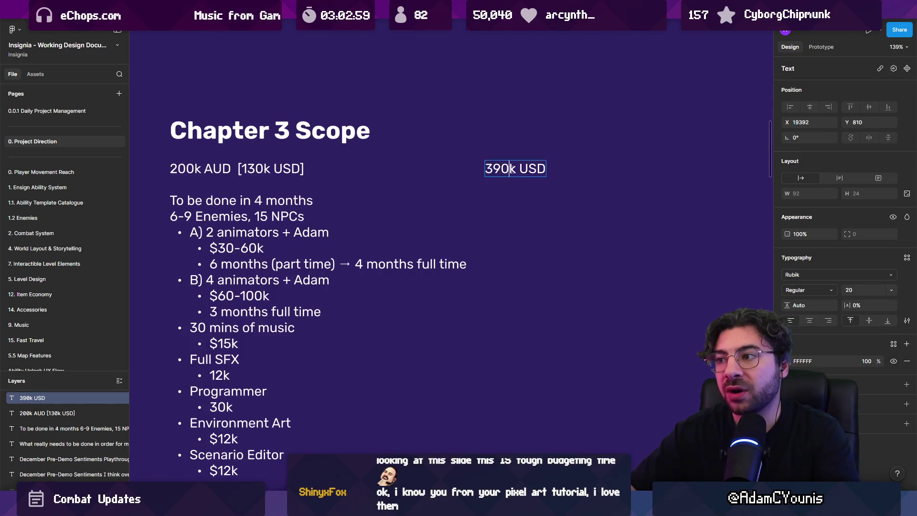
pyautogui.hotkey('shift', 'Home')
pyautogui.press('Escape')
pyautogui.press('Escape')
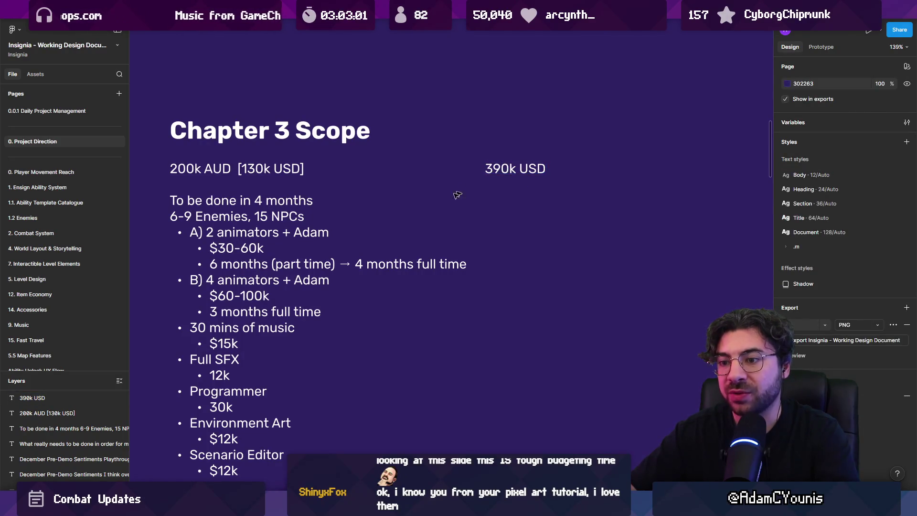
# Step: Select the 390k USD text and delete it
pyautogui.scroll(-3, 466, 189)
pyautogui.click(292, 403)
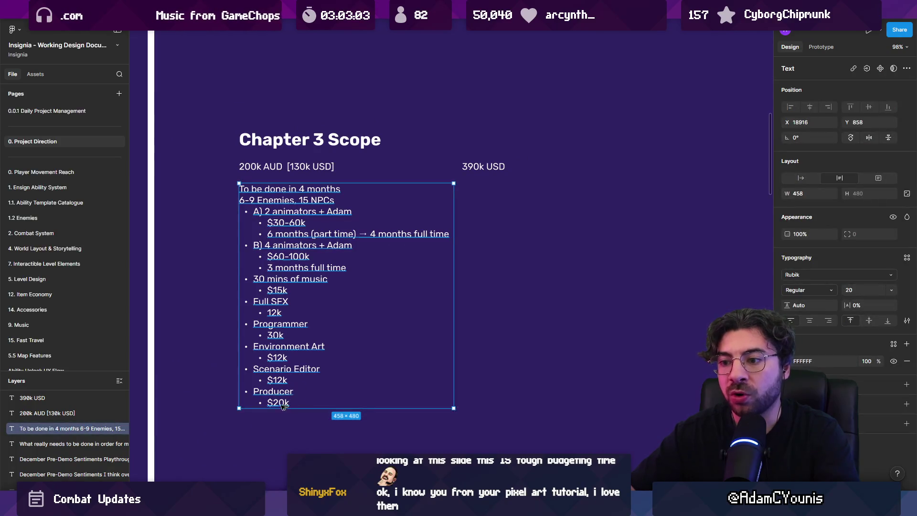
pyautogui.click(476, 173)
pyautogui.scroll(3, 478, 172)
pyautogui.press('Delete')
# Step: Select the 200k AUD [130k USD] budget line
pyautogui.click(207, 167)
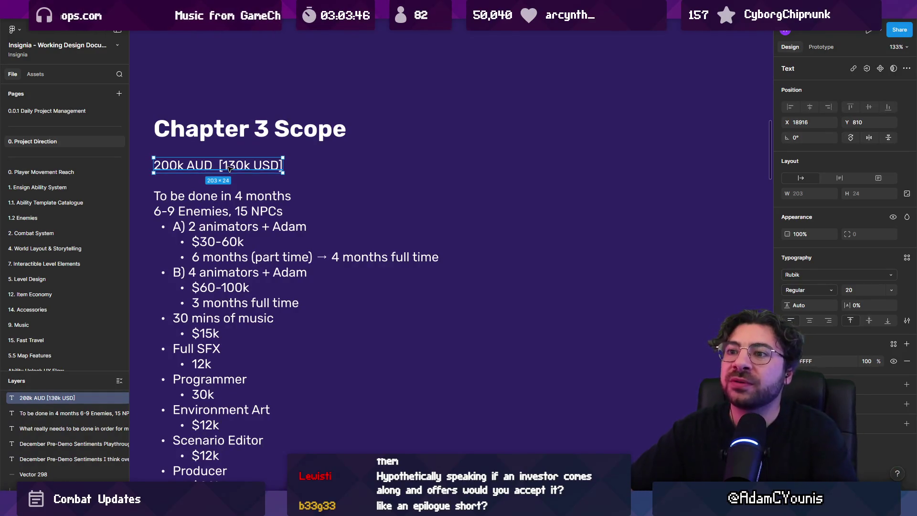
# Step: Duplicate the Chapter 3 Scope heading to its right as Chapter 4 Scope
pyautogui.click(305, 171)
pyautogui.scroll(-3, 308, 172)
pyautogui.click(315, 142)
pyautogui.moveTo(422, 146); pyautogui.dragTo(438, 143)
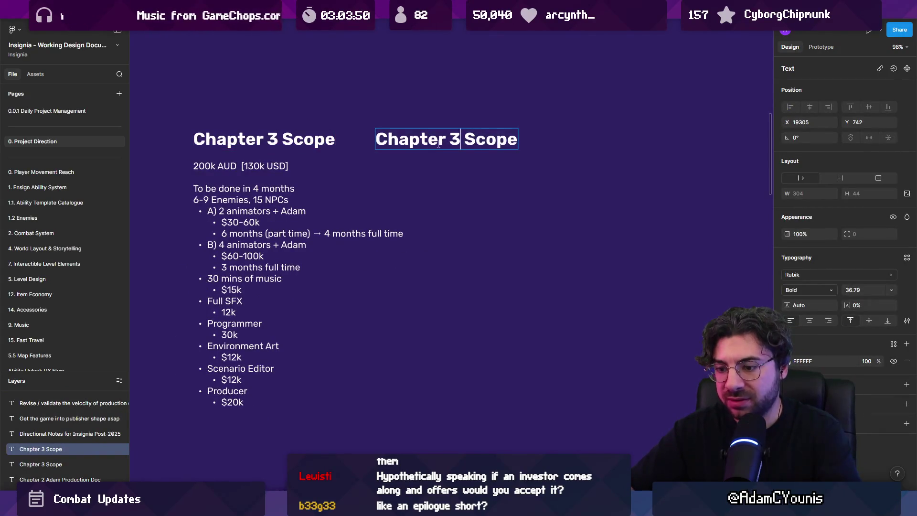
pyautogui.press('BackSpace')
pyautogui.write('4')
pyautogui.press('Escape')
# Step: Duplicate Chapter 4 Scope further right as Chapter 5 Scope
pyautogui.moveTo(420, 142); pyautogui.dragTo(704, 133)
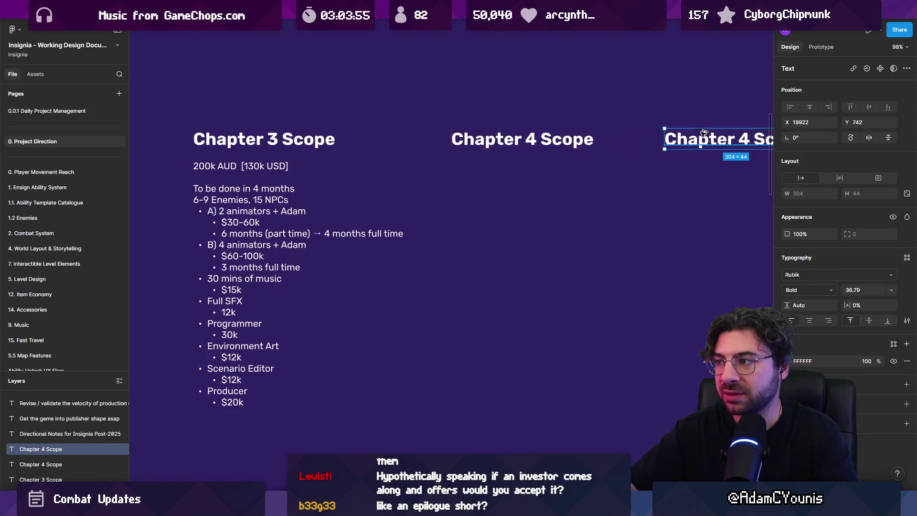
pyautogui.doubleClick(744, 139)
pyautogui.write('5')
pyautogui.press('Escape')
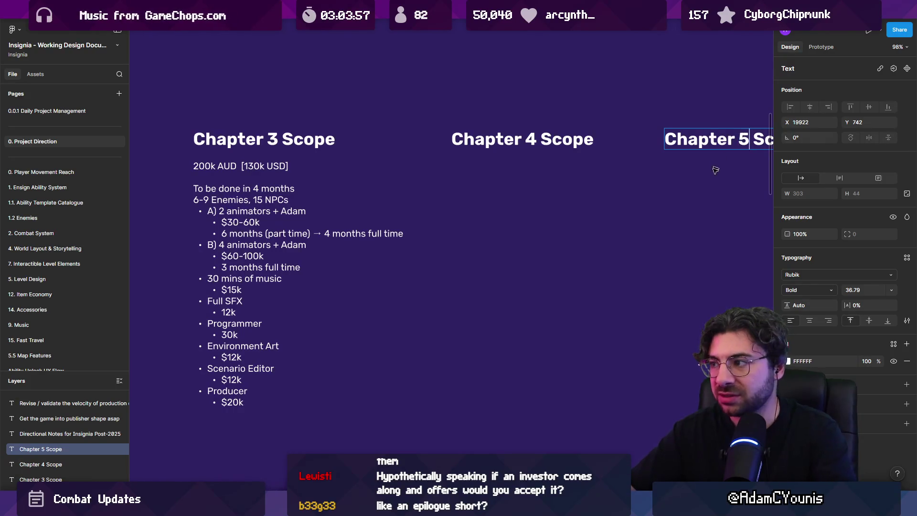
pyautogui.hscroll(3, 714, 165)
pyautogui.scroll(-1, 715, 165)
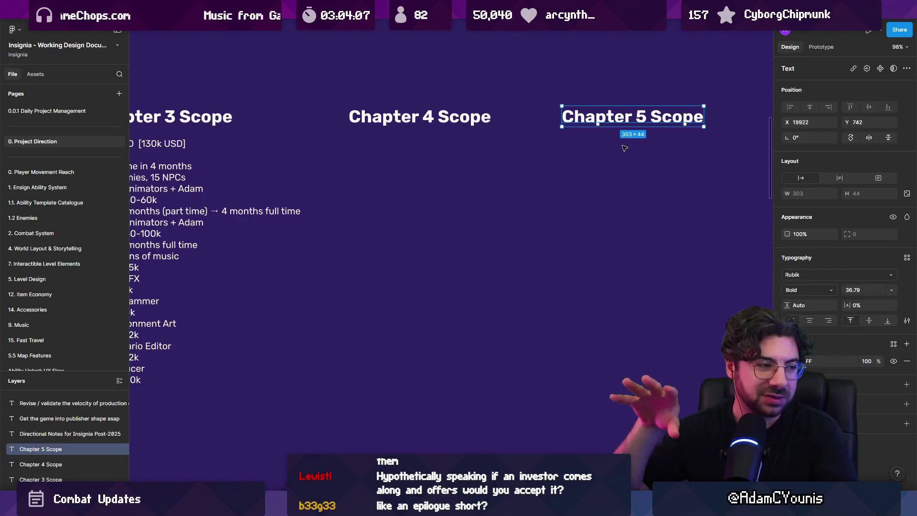
pyautogui.keyDown('ctrl'); pyautogui.scroll(-5, 624, 149); pyautogui.keyUp('ctrl')
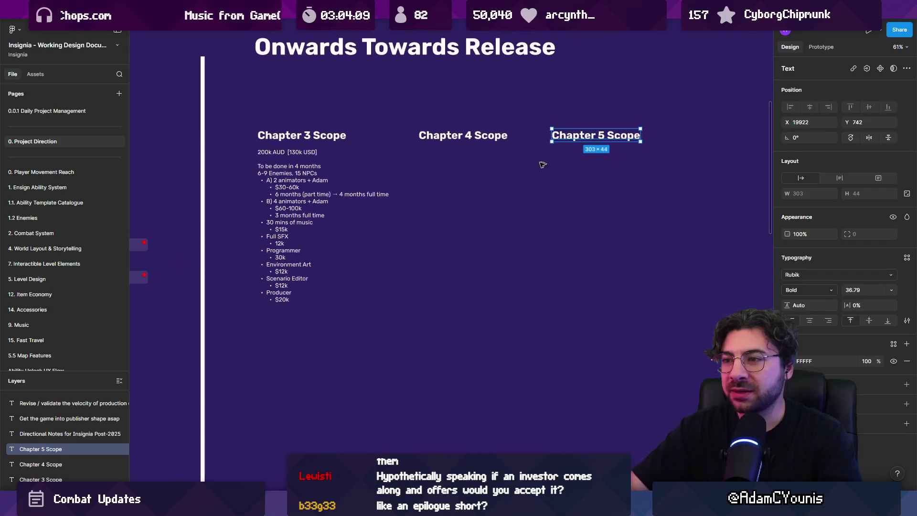
# Step: Copy the 200k AUD line under Chapter 4 Scope and change it to 0.6x Ch2
pyautogui.click(299, 153)
pyautogui.moveTo(402, 157); pyautogui.dragTo(456, 153)
pyautogui.keyDown('ctrl'); pyautogui.scroll(5, 458, 154); pyautogui.keyUp('ctrl')
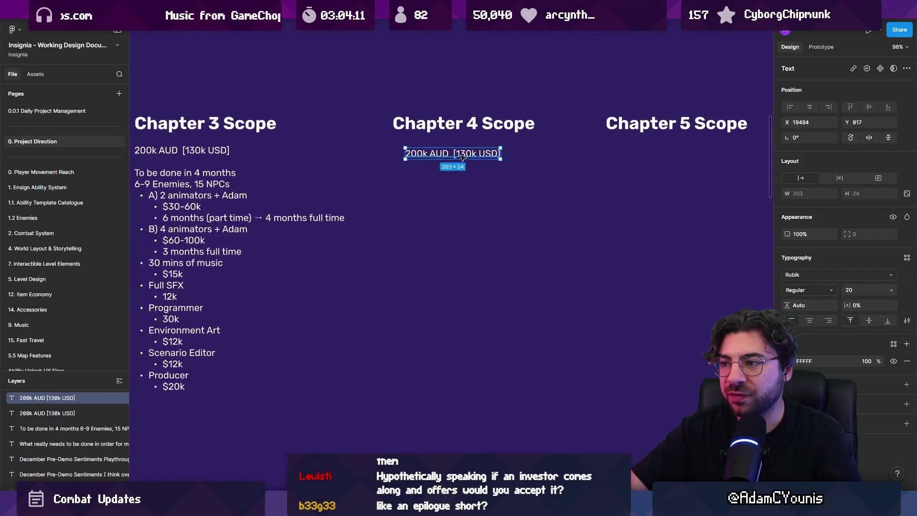
pyautogui.write('0')
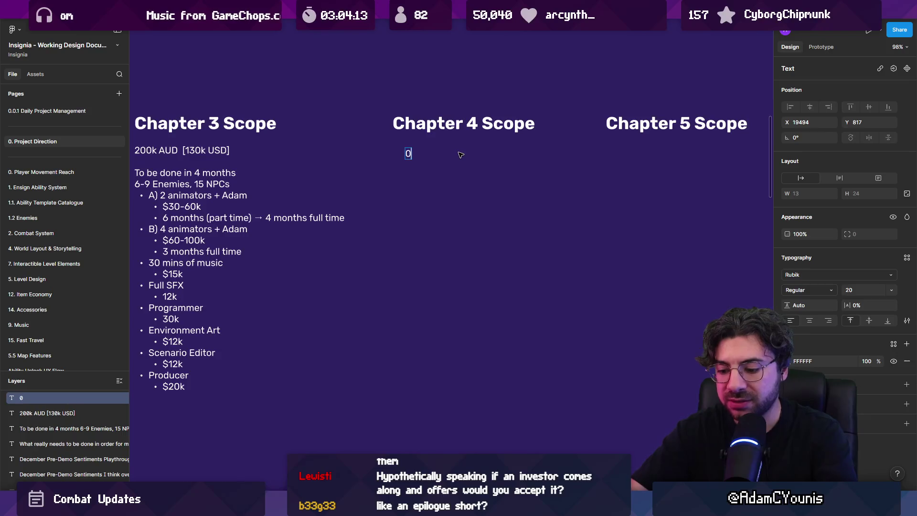
pyautogui.write('.6x')
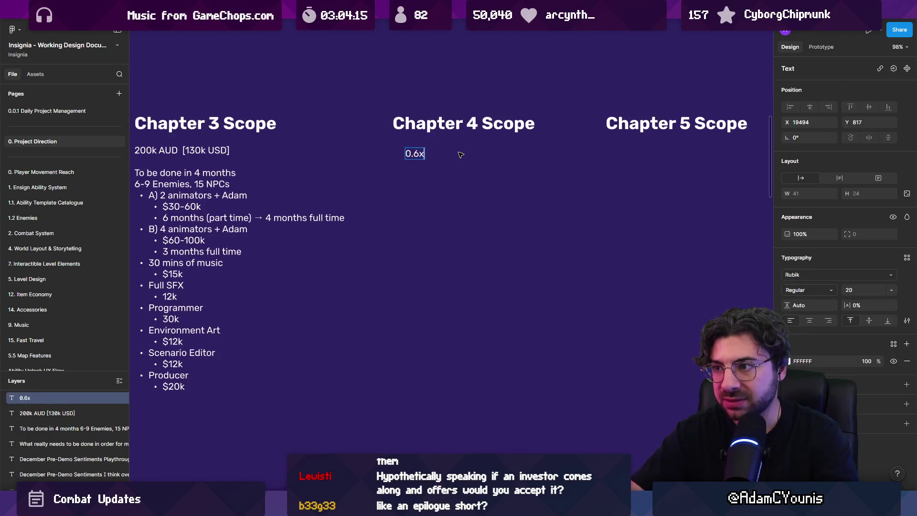
pyautogui.write('h3')
pyautogui.press('BackSpace')
pyautogui.press('BackSpace')
pyautogui.write('2')
pyautogui.press('Escape')
# Step: Copy the 0.6x Ch2 note under Chapter 5 Scope
pyautogui.moveTo(429, 159); pyautogui.dragTo(630, 159)
pyautogui.doubleClick(629, 158)
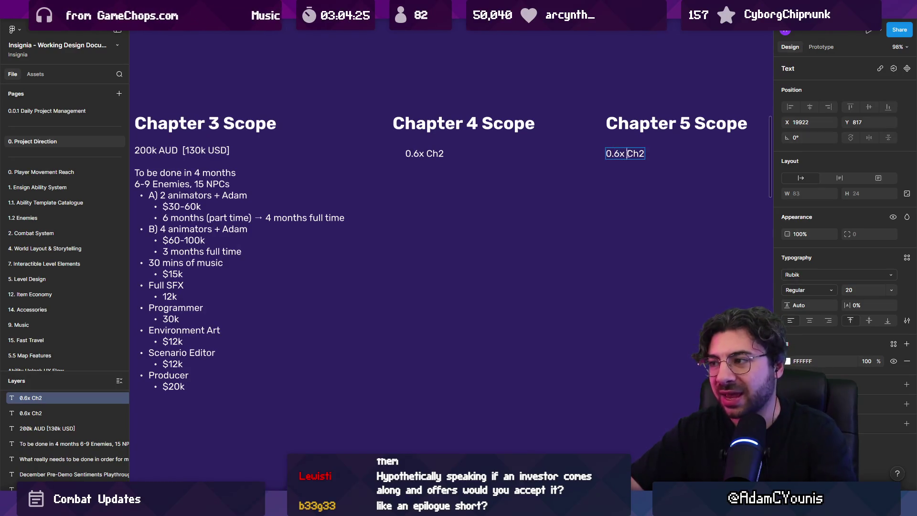
pyautogui.press('End')
pyautogui.press('BackSpace')
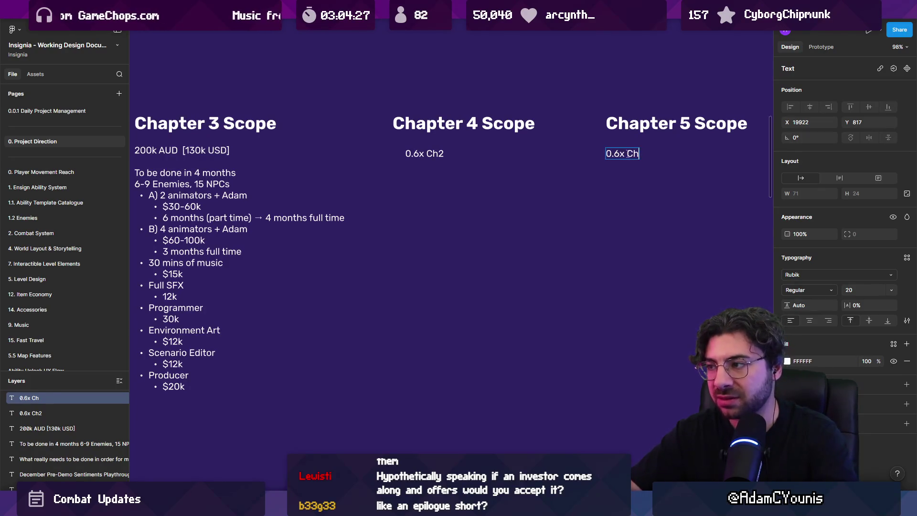
pyautogui.write('2')
pyautogui.press('Escape')
pyautogui.press('Escape')
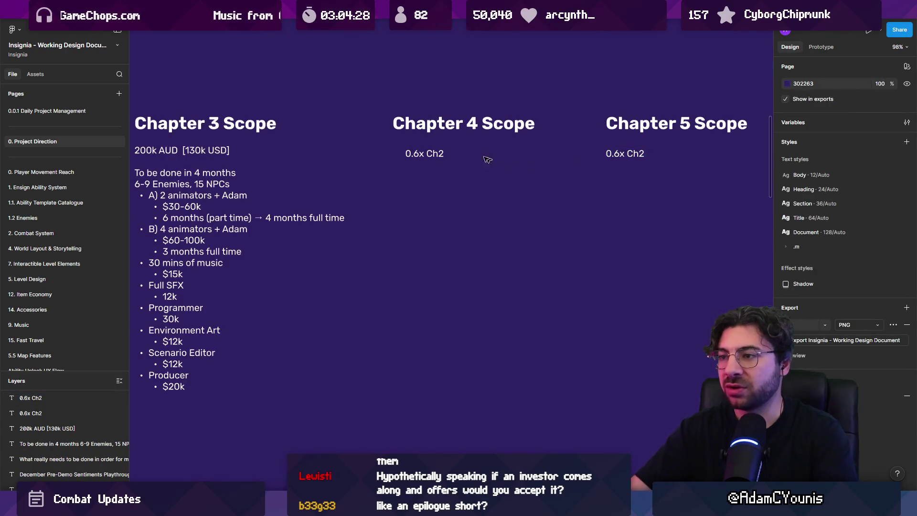
# Step: Place a copy of the Chapter 3 budget line below the Chapter 4 note, then delete it
pyautogui.click(622, 154)
pyautogui.click(161, 153)
pyautogui.moveTo(161, 153); pyautogui.dragTo(490, 186)
pyautogui.doubleClick(490, 187)
pyautogui.click(486, 186)
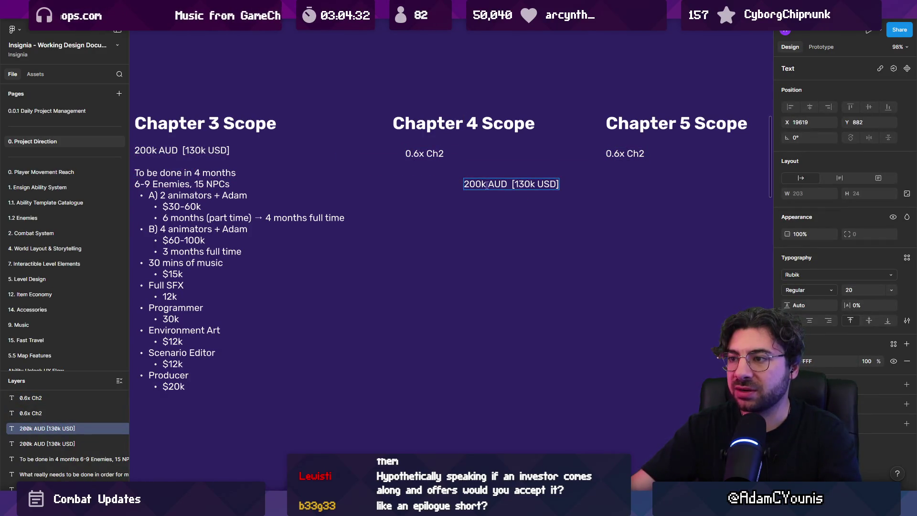
pyautogui.press('Escape')
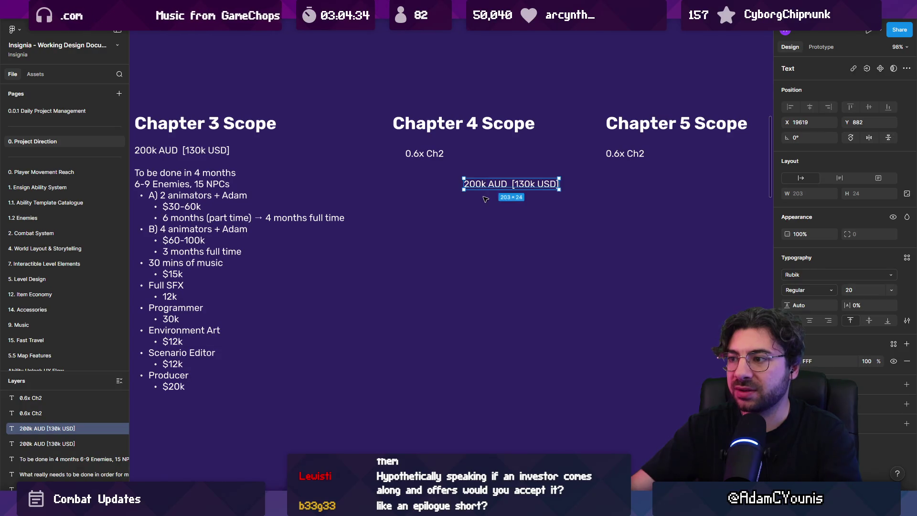
pyautogui.press('Escape')
pyautogui.moveTo(485, 184); pyautogui.dragTo(485, 199)
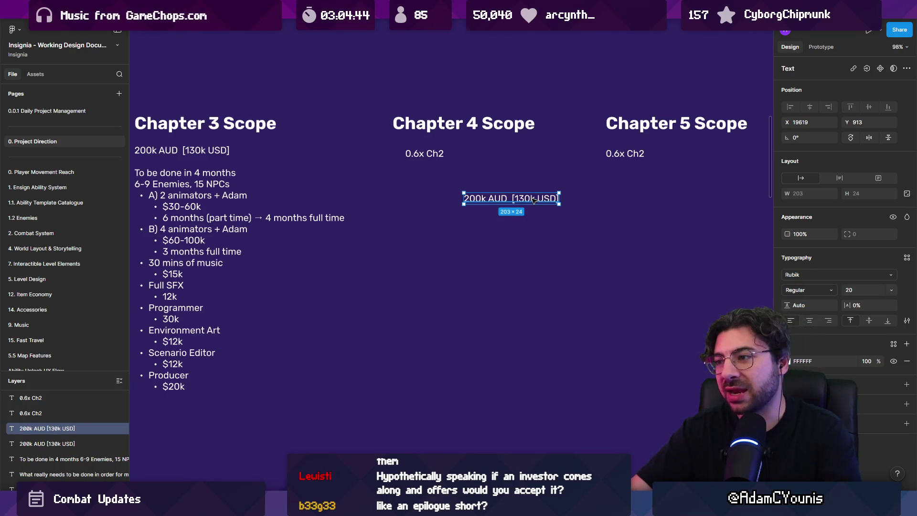
pyautogui.press('Delete')
pyautogui.scroll(-3, 530, 186)
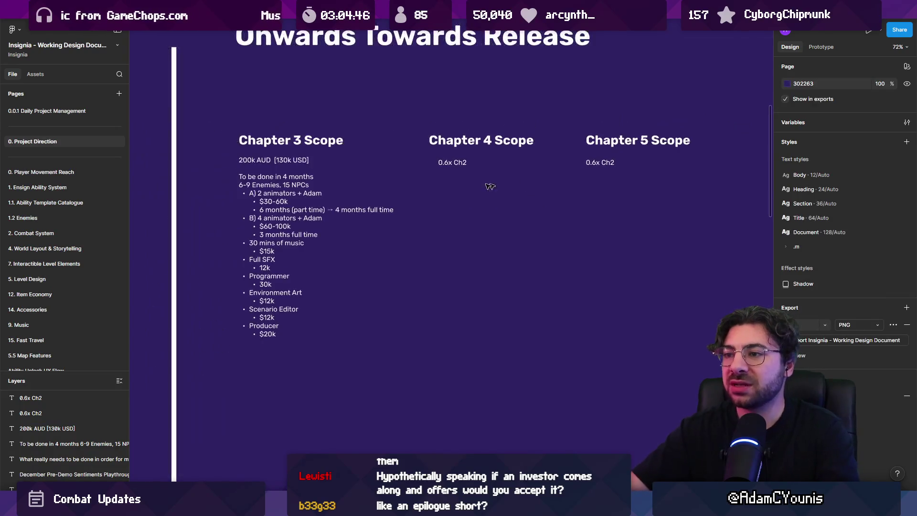
pyautogui.moveTo(380, 198); pyautogui.dragTo(665, 317)
pyautogui.click(600, 382)
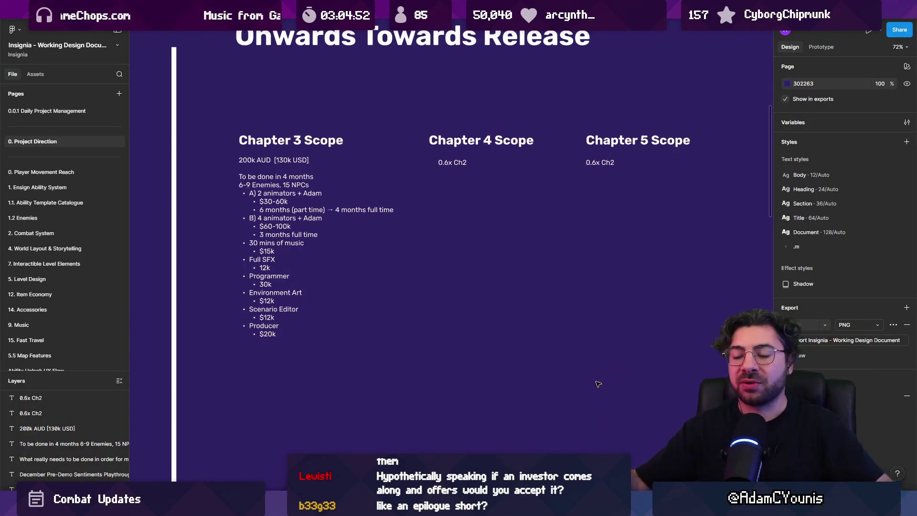
pyautogui.scroll(3, 535, 300)
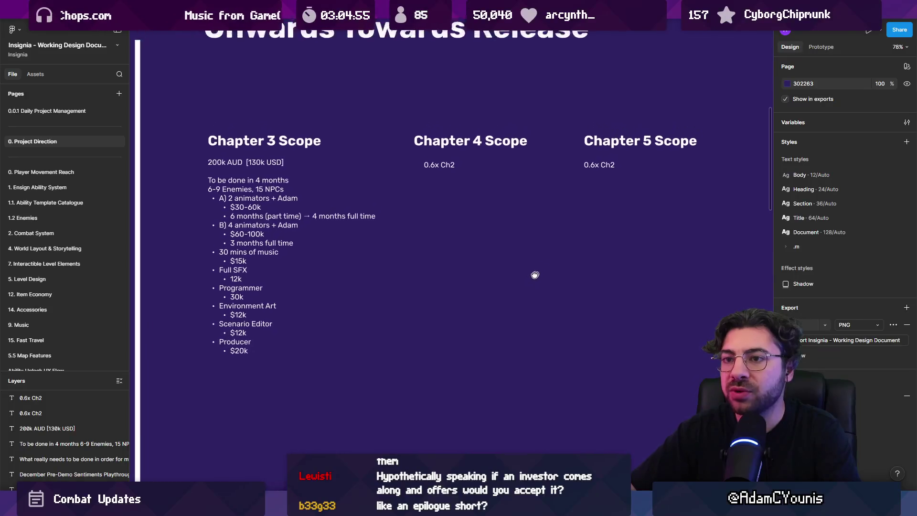
pyautogui.moveTo(262, 119); pyautogui.dragTo(264, 383)
pyautogui.click(264, 383)
pyautogui.moveTo(243, 135); pyautogui.dragTo(244, 221)
pyautogui.moveTo(242, 102)
pyautogui.mouseDown()
pyautogui.moveTo(266, 214)
pyautogui.moveTo(312, 232)
pyautogui.moveTo(341, 307)
pyautogui.mouseUp()
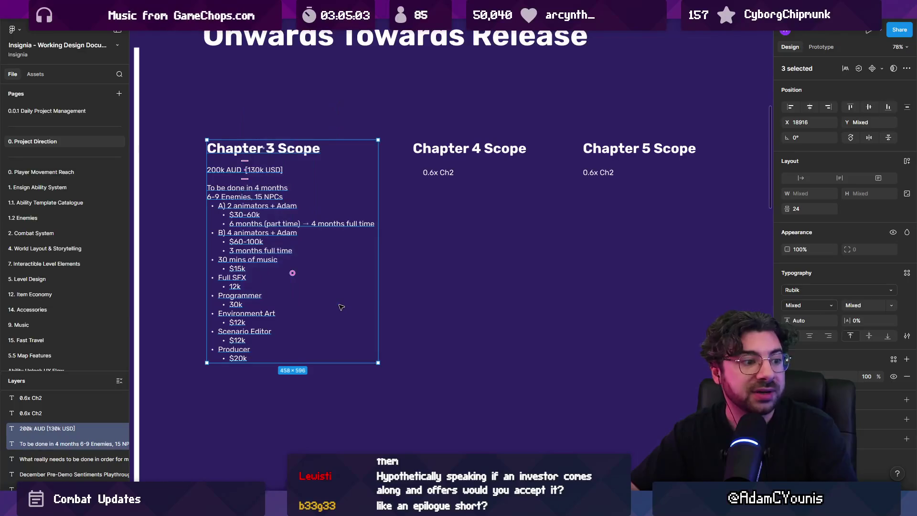
pyautogui.click(468, 283)
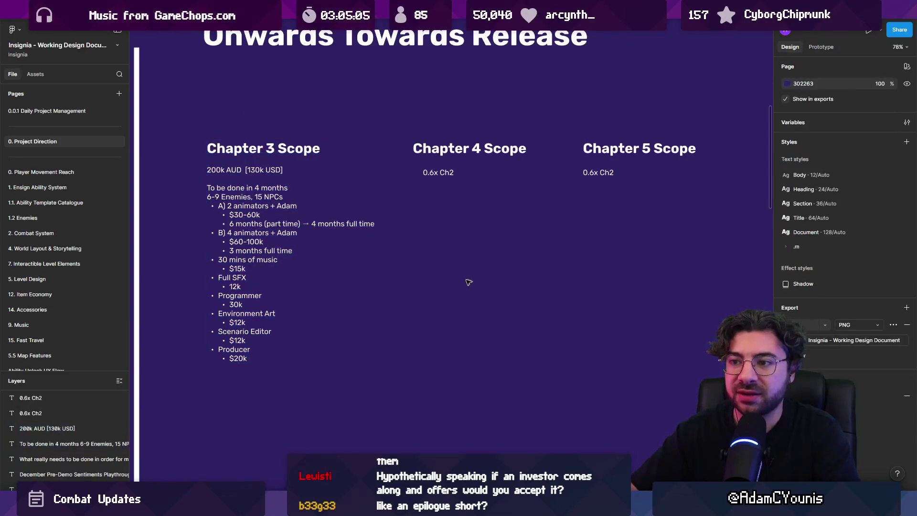
pyautogui.moveTo(226, 112)
pyautogui.mouseDown()
pyautogui.moveTo(313, 353)
pyautogui.moveTo(342, 351)
pyautogui.mouseUp()
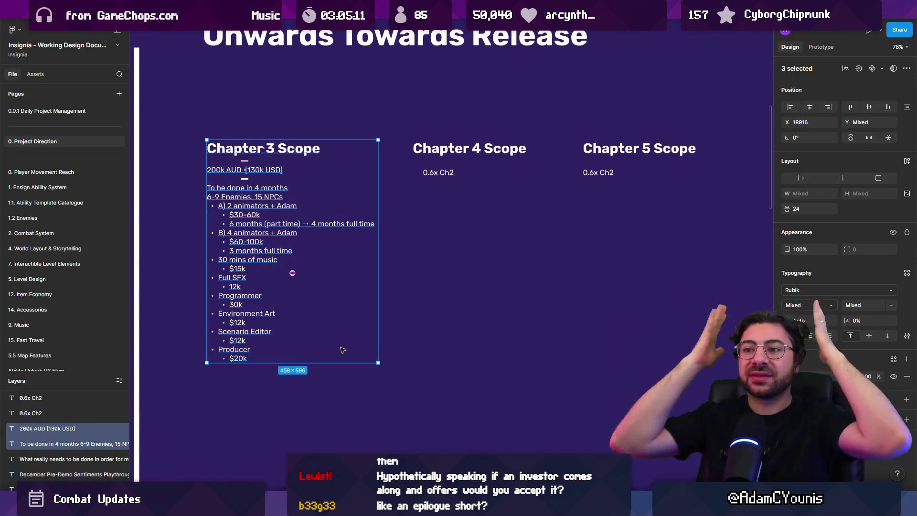
pyautogui.click(264, 171)
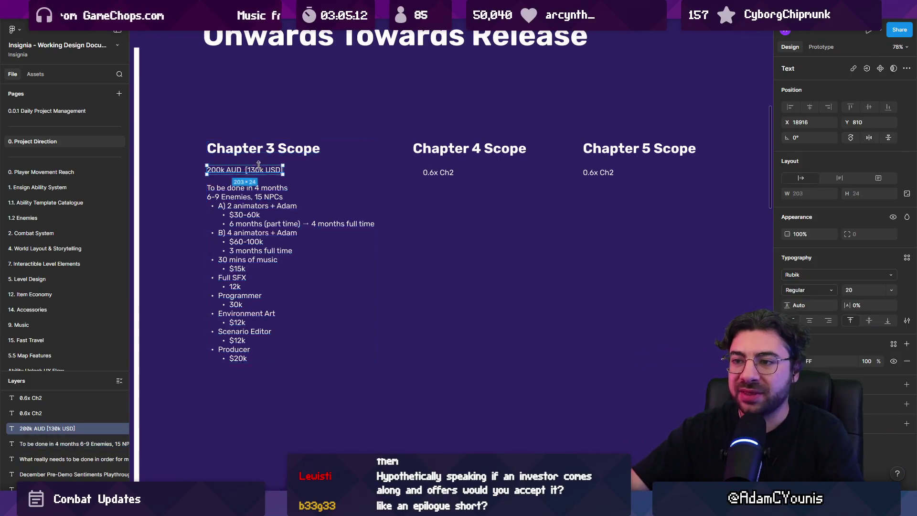
pyautogui.keyDown('shift'); pyautogui.click(423, 173); pyautogui.keyUp('shift')
pyautogui.keyDown('shift'); pyautogui.click(597, 173); pyautogui.keyUp('shift')
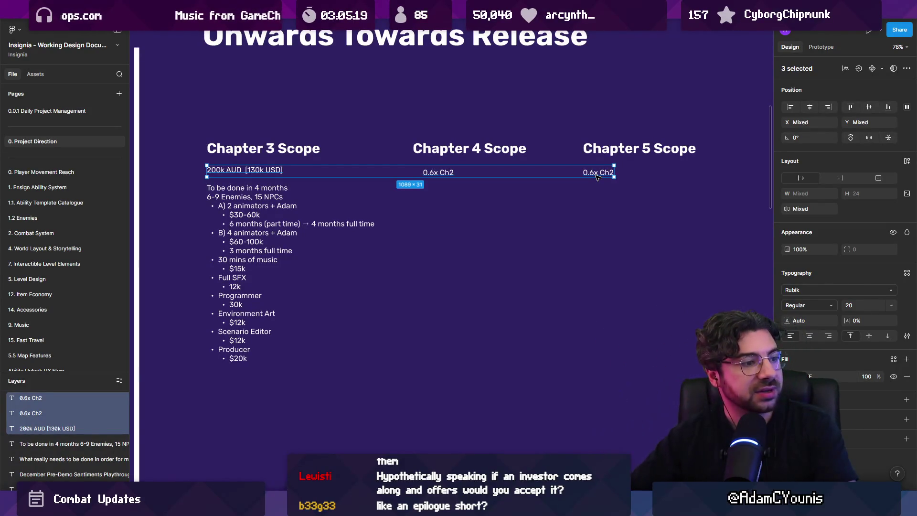
pyautogui.click(450, 198)
pyautogui.click(281, 172)
pyautogui.click(324, 174)
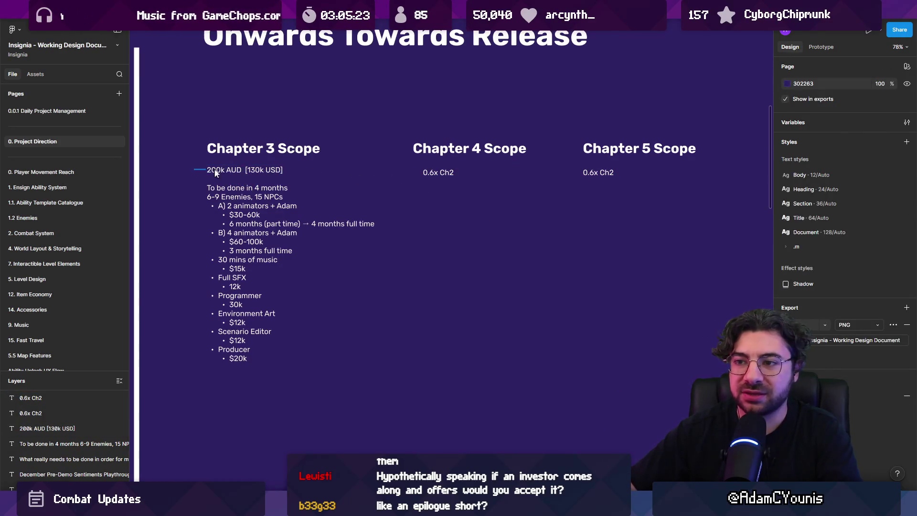
pyautogui.moveTo(204, 171); pyautogui.dragTo(617, 178)
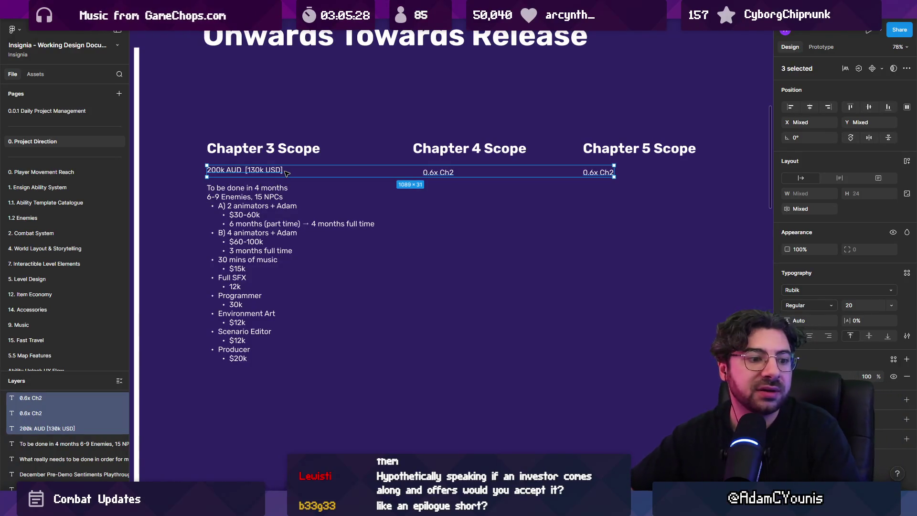
pyautogui.click(318, 137)
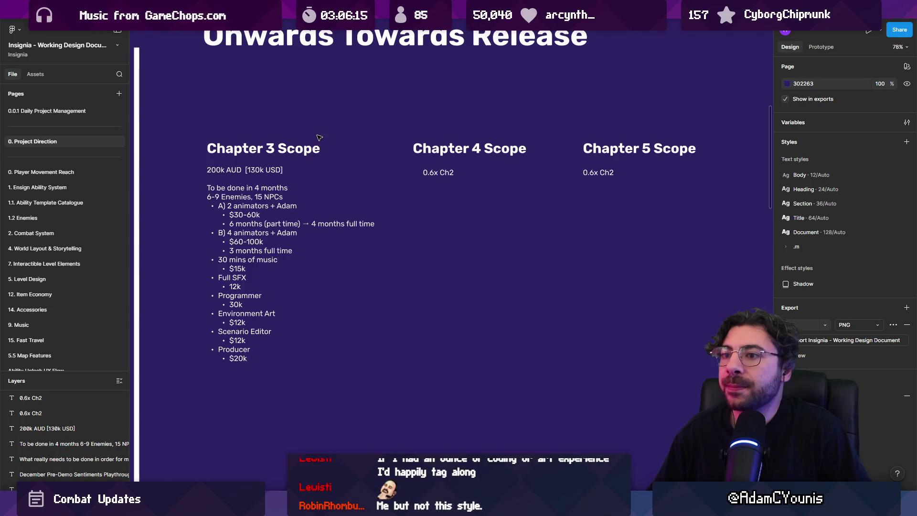
pyautogui.click(244, 170)
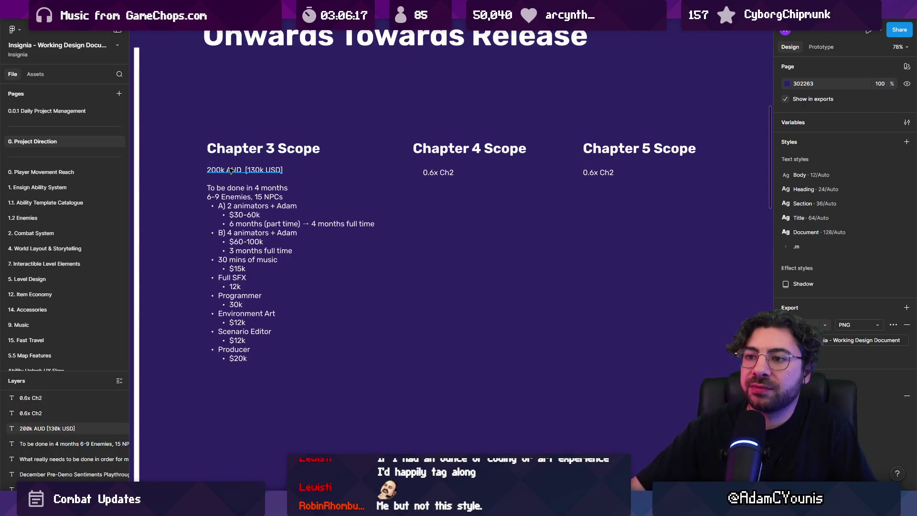
pyautogui.press('Escape')
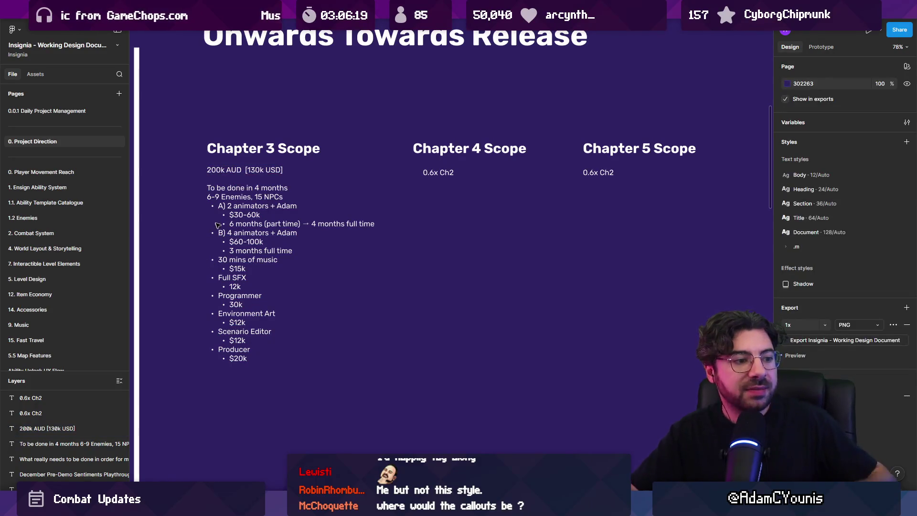
pyautogui.scroll(2, 241, 221)
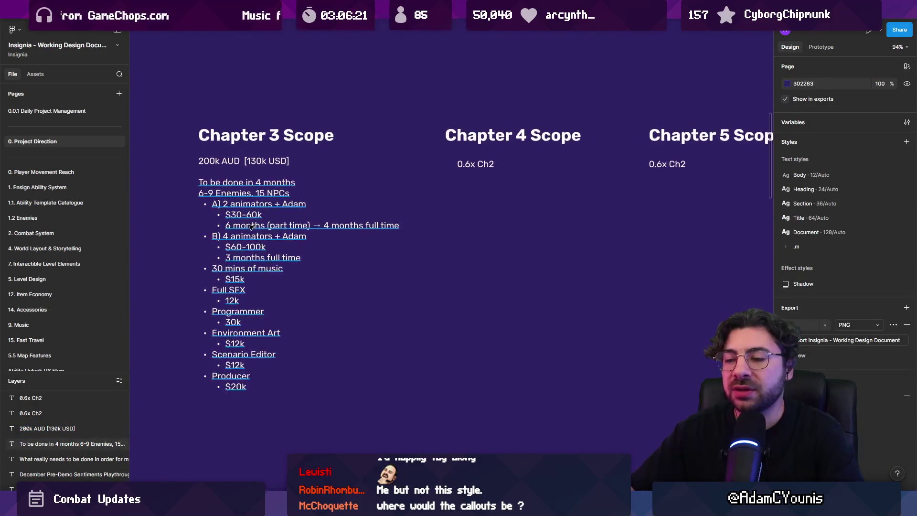
pyautogui.click(250, 227)
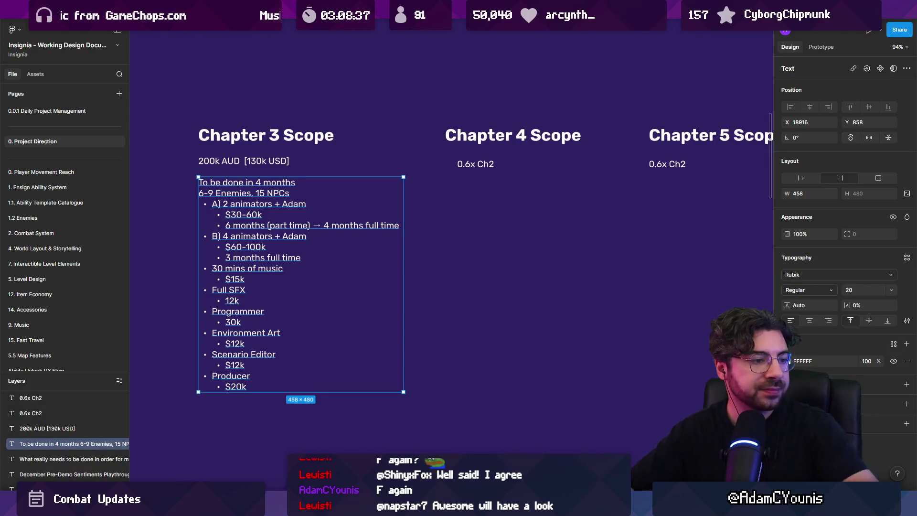
pyautogui.click(445, 277)
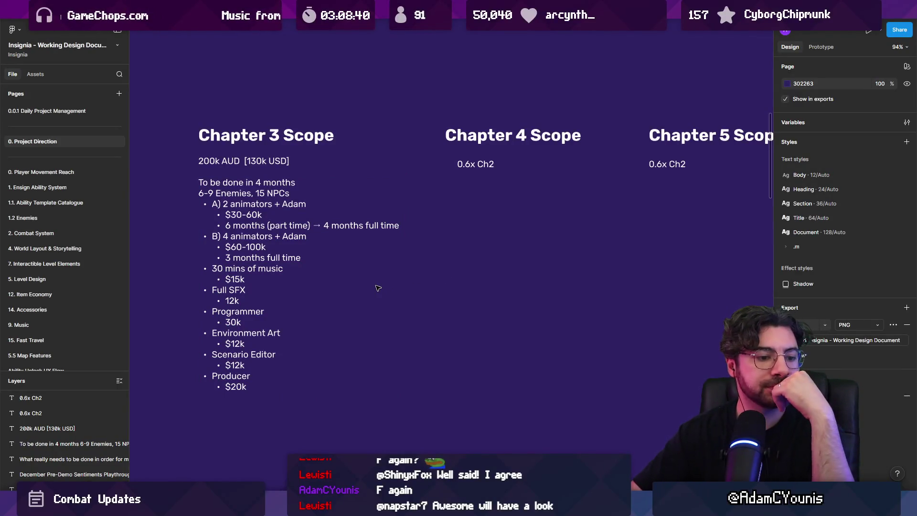
# Step: Alt-drag a copy of the Chapter 4 Scope heading below the columns and rename it 'Other Scope'
pyautogui.click(344, 254)
pyautogui.scroll(-2, 353, 178)
pyautogui.hscroll(2, 353, 178)
pyautogui.scroll(-5, 353, 177)
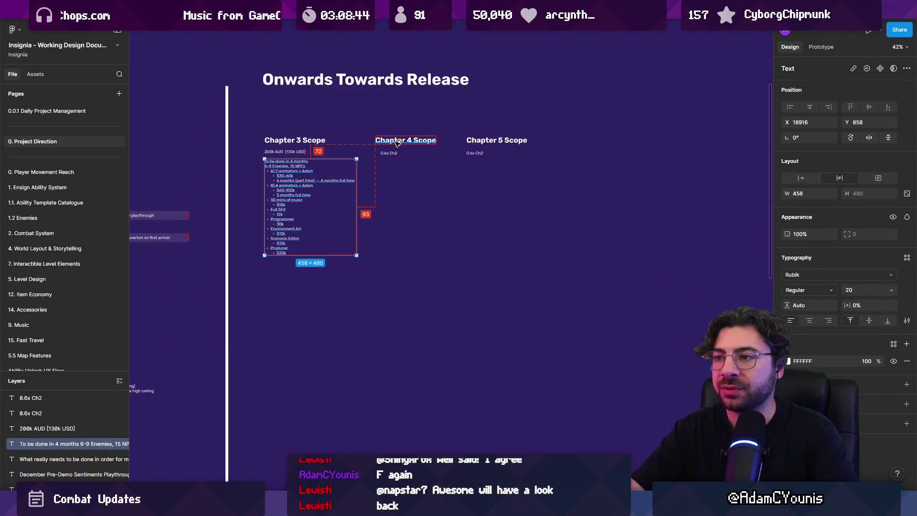
pyautogui.moveTo(401, 140); pyautogui.dragTo(400, 287)
pyautogui.doubleClick(400, 287)
pyautogui.write('Other Scope')
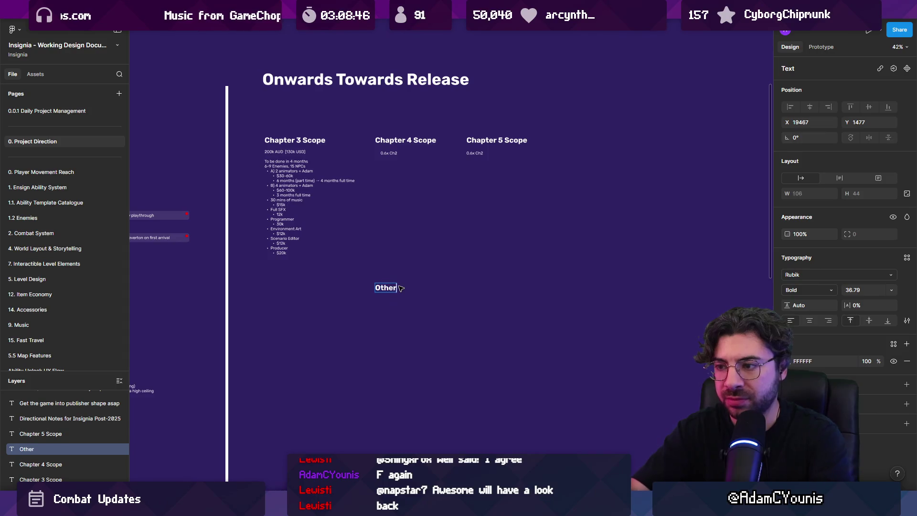
pyautogui.press('Escape')
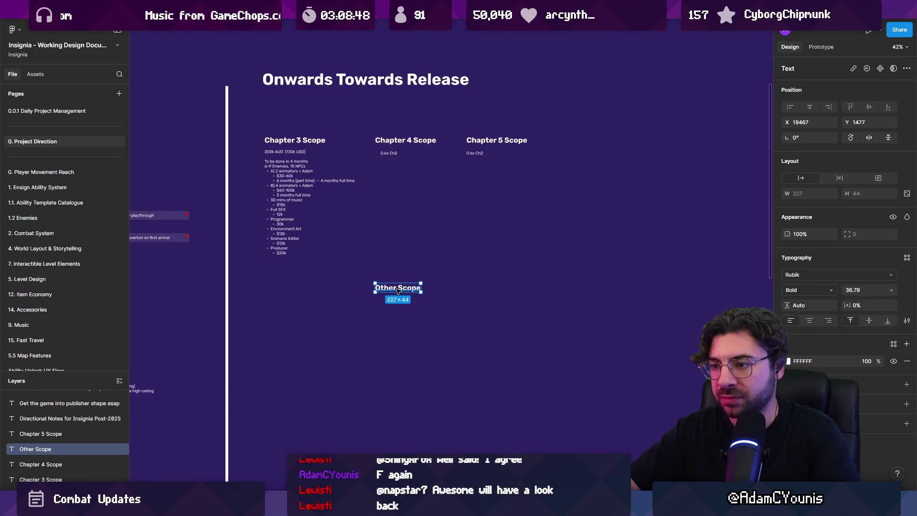
pyautogui.moveTo(407, 288); pyautogui.dragTo(406, 271)
# Step: Copy the Chapter 3 list under Other Scope and replace its lines with Localisation, Porting and QA
pyautogui.moveTo(286, 179)
pyautogui.mouseDown()
pyautogui.moveTo(362, 308)
pyautogui.moveTo(377, 301)
pyautogui.mouseUp()
pyautogui.press('Return')
pyautogui.write('Localisation')
pyautogui.press('Return')
pyautogui.write('Porting')
pyautogui.scroll(3, 387, 303)
pyautogui.press('Return')
pyautogui.write('QA')
pyautogui.press('Escape')
# Step: Turn the Localisation, Porting and QA lines into bullets with Ctrl+Shift+8
pyautogui.doubleClick(414, 268)
pyautogui.hotkey('ctrl', 'shift', '8')
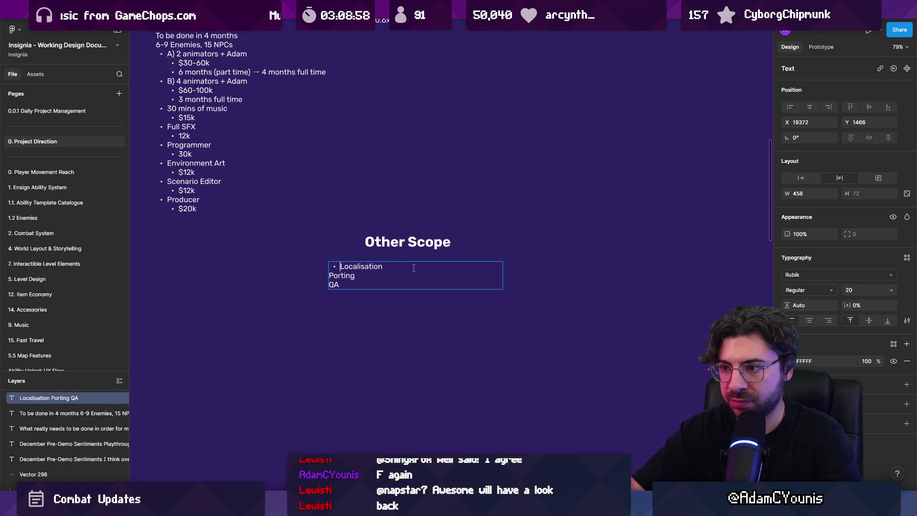
pyautogui.press('Down')
pyautogui.hotkey('ctrl', 'shift', '8')
pyautogui.press('Down')
pyautogui.hotkey('ctrl', 'shift', '8')
pyautogui.moveTo(403, 103); pyautogui.dragTo(649, 239)
pyautogui.click(654, 140)
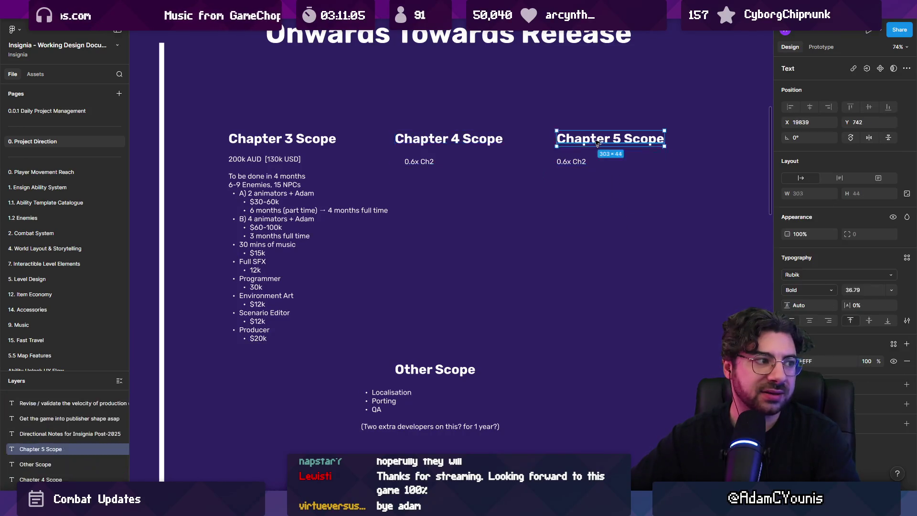
# Step: Review the Chapter 3, 4 and 5 Scope headings, then Alt+Tab over to the Unity editor
pyautogui.moveTo(640, 195)
pyautogui.mouseDown()
pyautogui.moveTo(396, 109)
pyautogui.moveTo(417, 108)
pyautogui.moveTo(665, 205)
pyautogui.mouseUp()
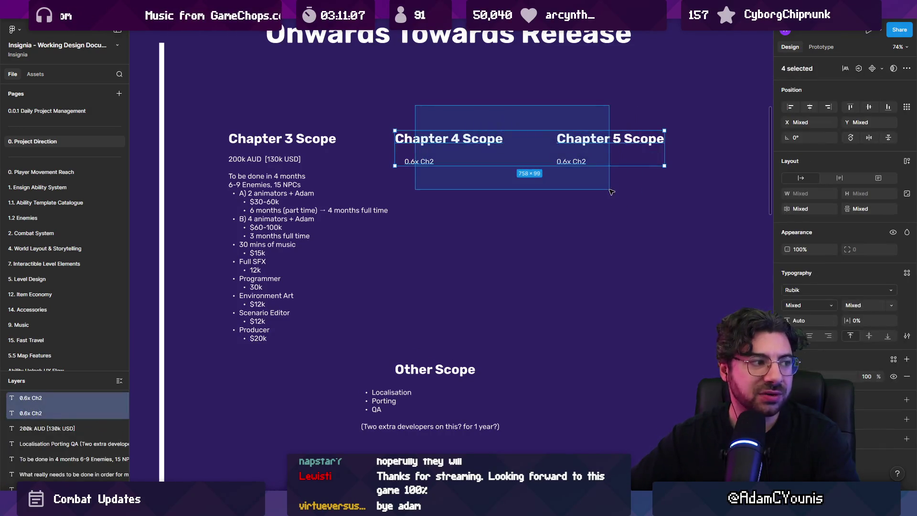
pyautogui.click(607, 204)
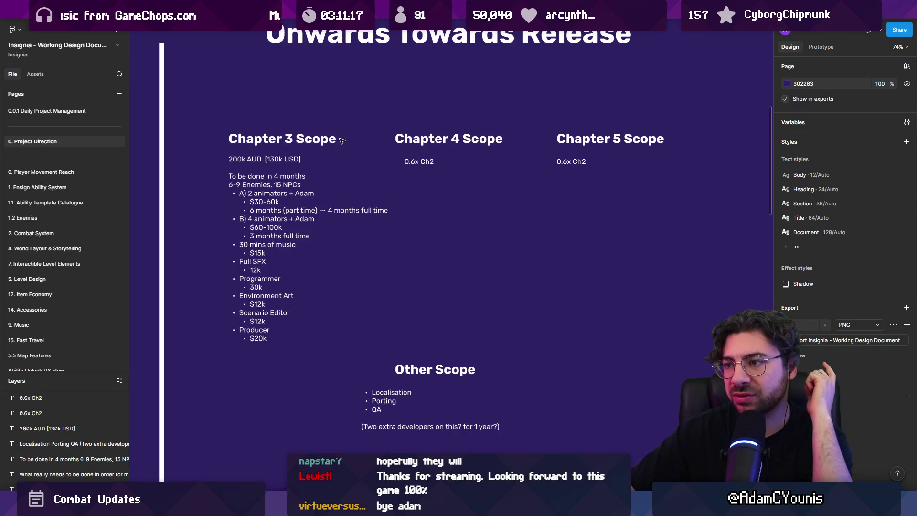
pyautogui.click(338, 139)
pyautogui.click(478, 142)
pyautogui.click(579, 146)
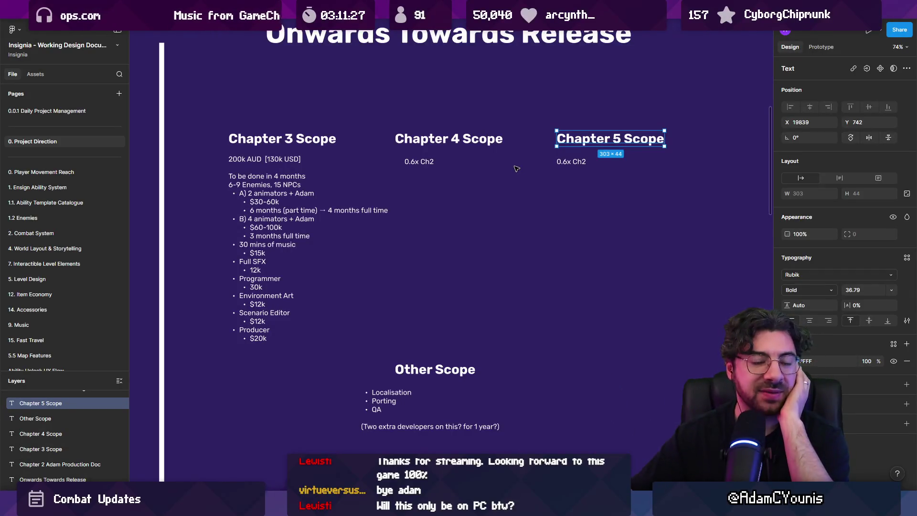
pyautogui.moveTo(432, 206)
pyautogui.mouseDown()
pyautogui.moveTo(410, 175)
pyautogui.moveTo(388, 173)
pyautogui.mouseUp()
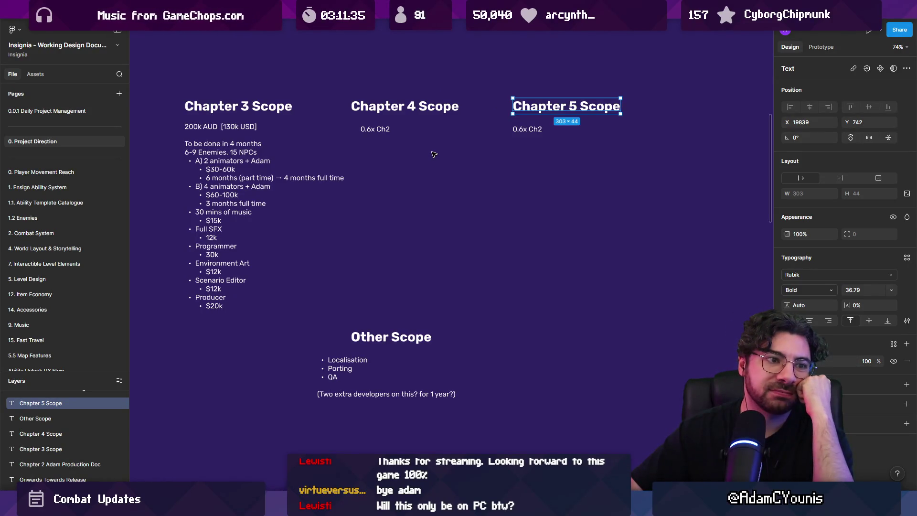
pyautogui.click(422, 135)
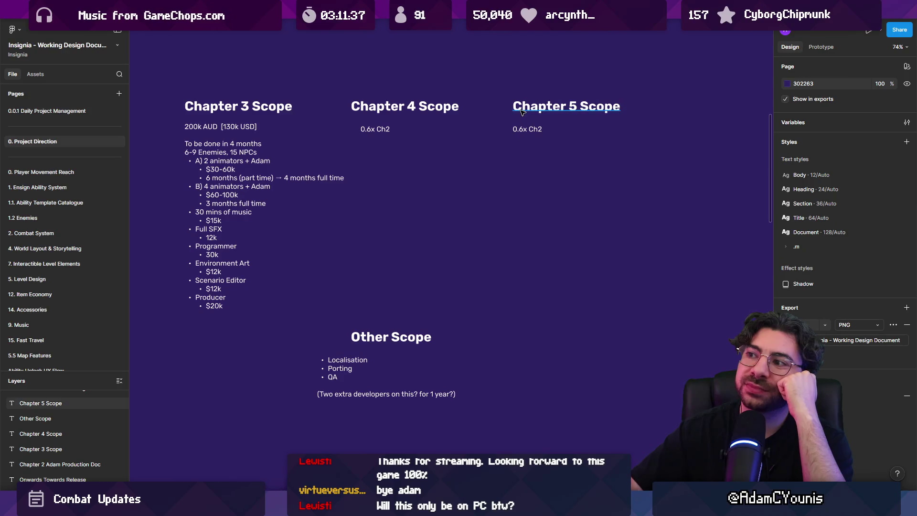
pyautogui.click(376, 114)
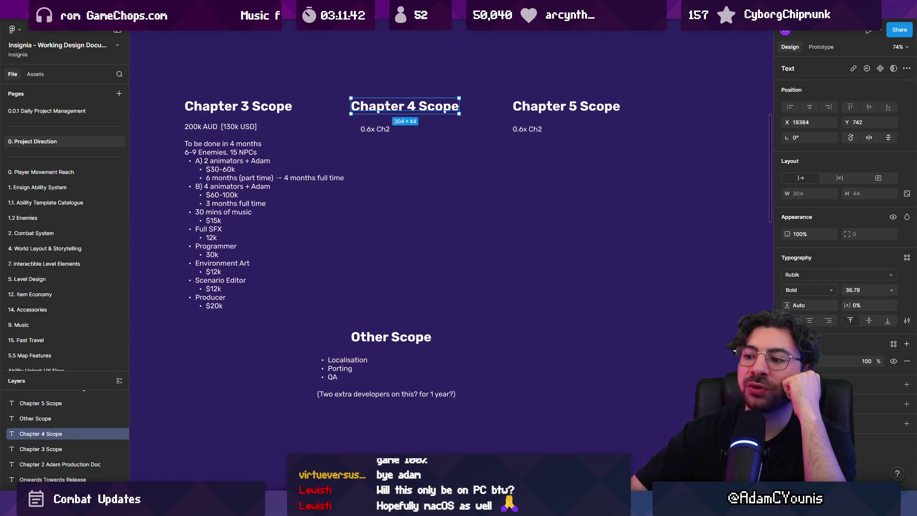
pyautogui.hotkey('alt', 'Tab')
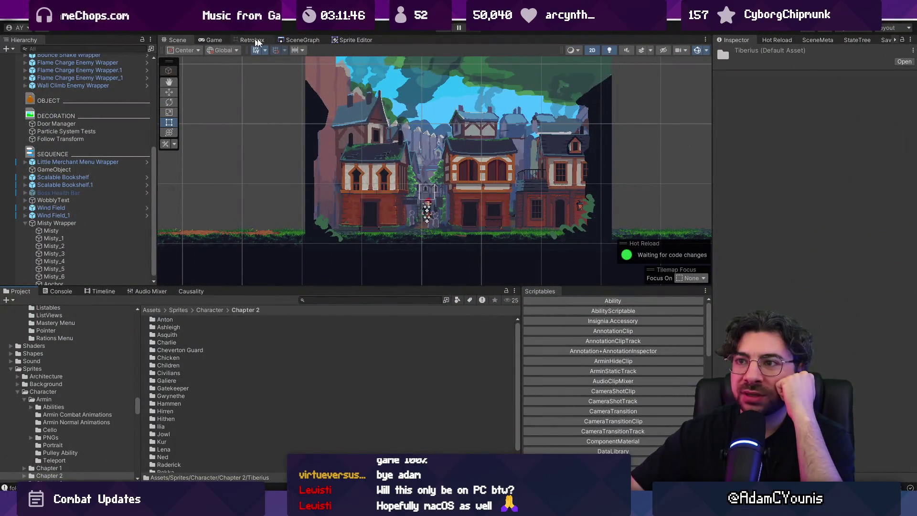
# Step: In the SceneGraph tab, nudge the linked scene nodes, including the Bridge room, into place
pyautogui.click(303, 40)
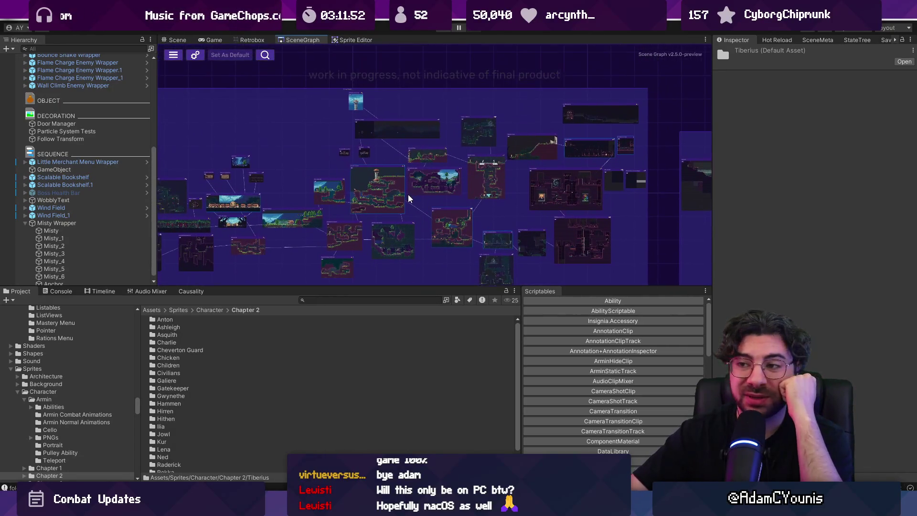
pyautogui.scroll(3, 465, 199)
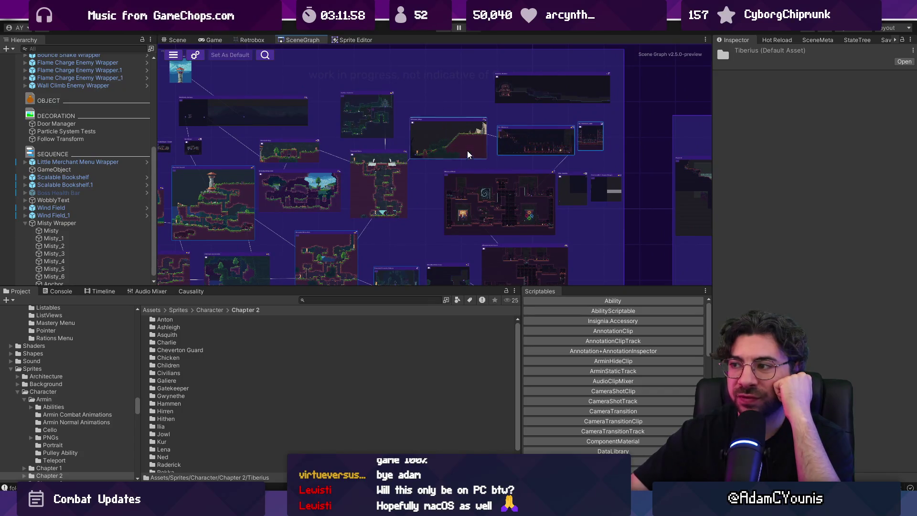
pyautogui.moveTo(478, 157); pyautogui.dragTo(478, 160)
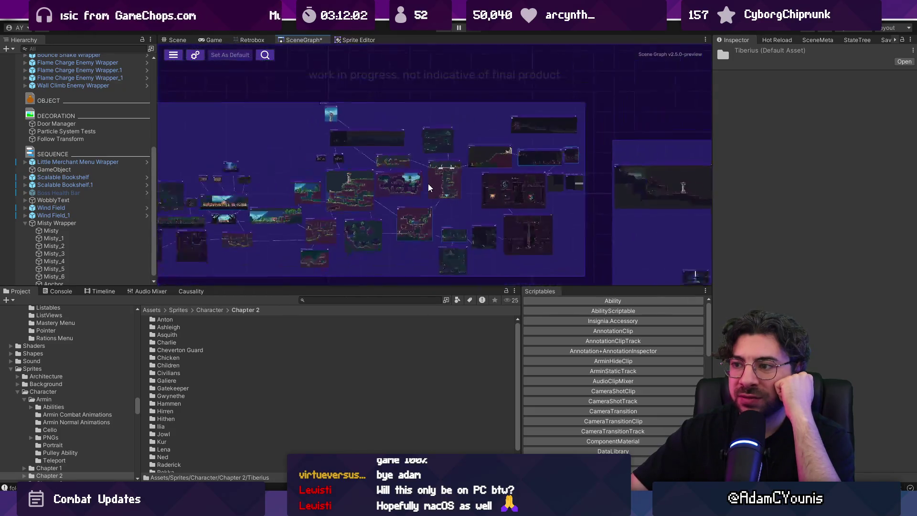
pyautogui.moveTo(460, 186); pyautogui.dragTo(462, 187)
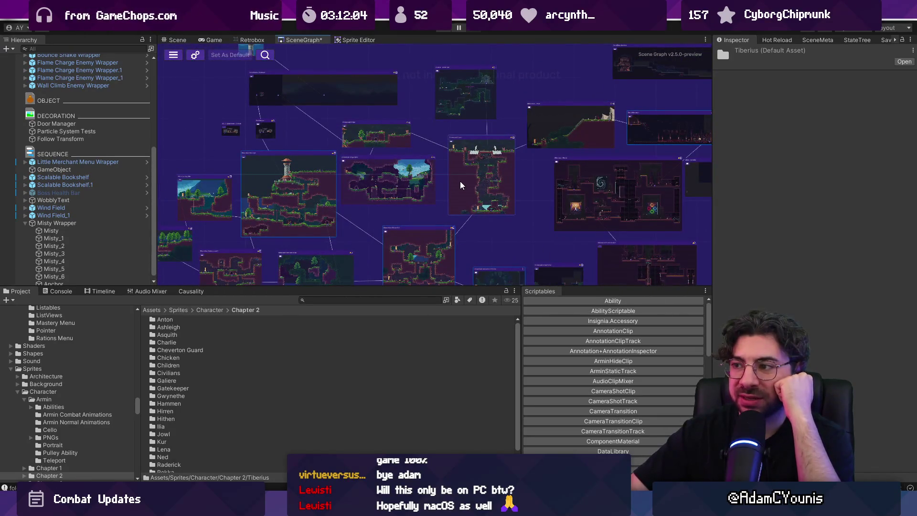
pyautogui.scroll(3, 377, 186)
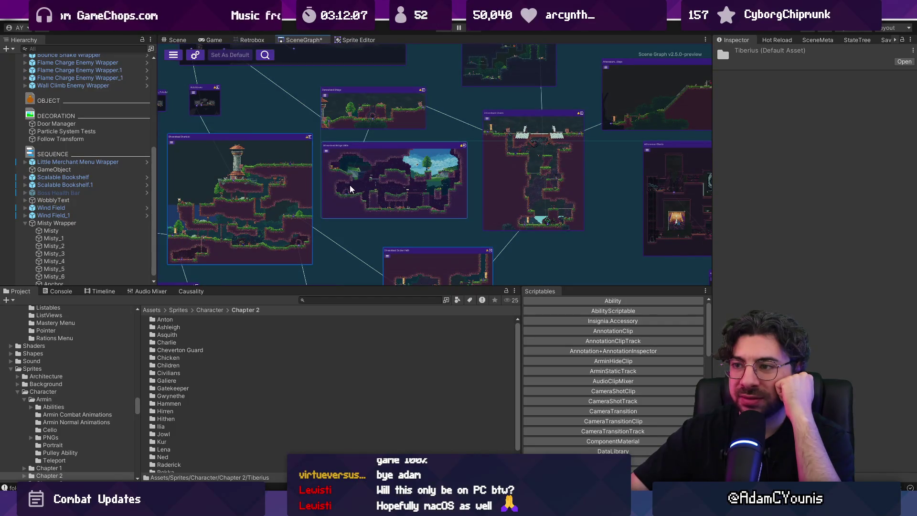
pyautogui.moveTo(350, 189); pyautogui.dragTo(352, 188)
pyautogui.scroll(-5, 352, 189)
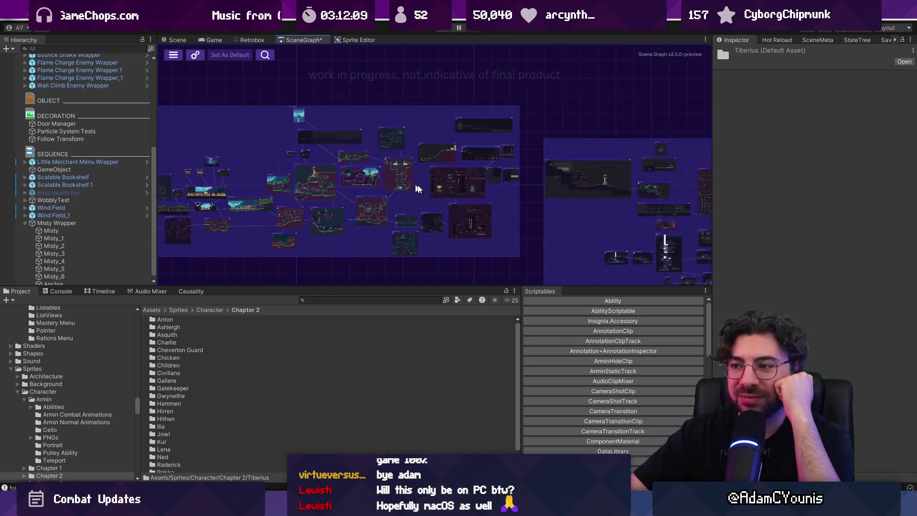
pyautogui.hscroll(5, 480, 193)
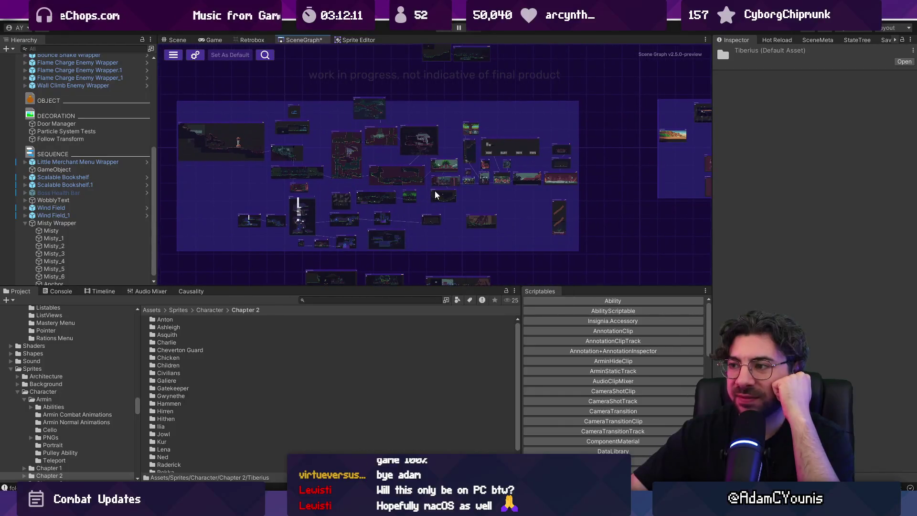
pyautogui.scroll(2, 409, 176)
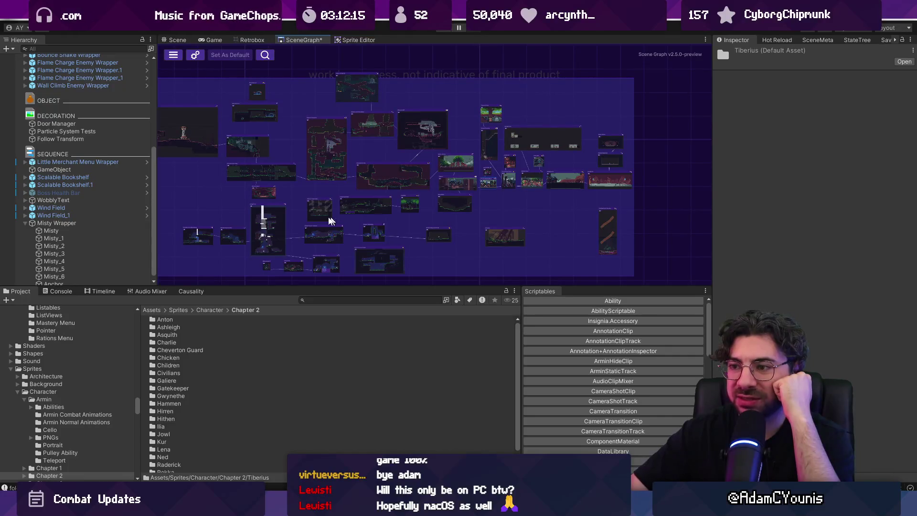
pyautogui.scroll(1, 301, 201)
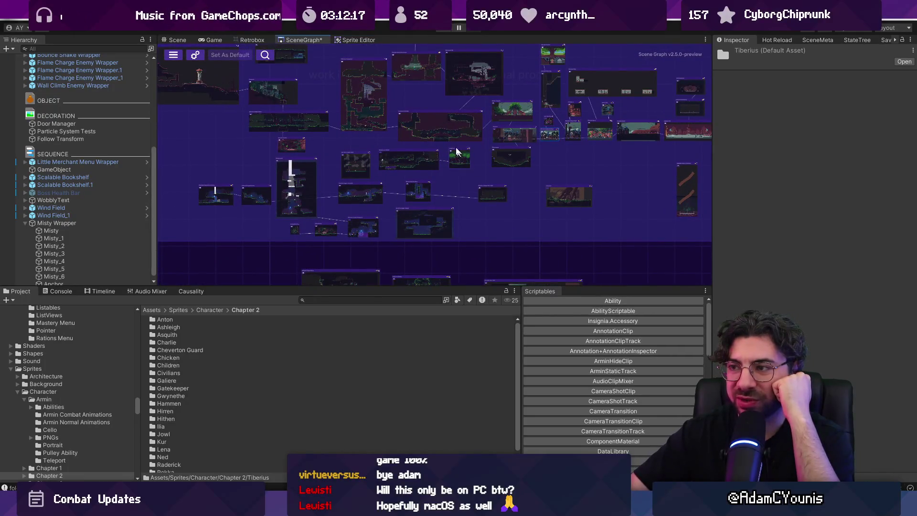
pyautogui.scroll(2, 459, 152)
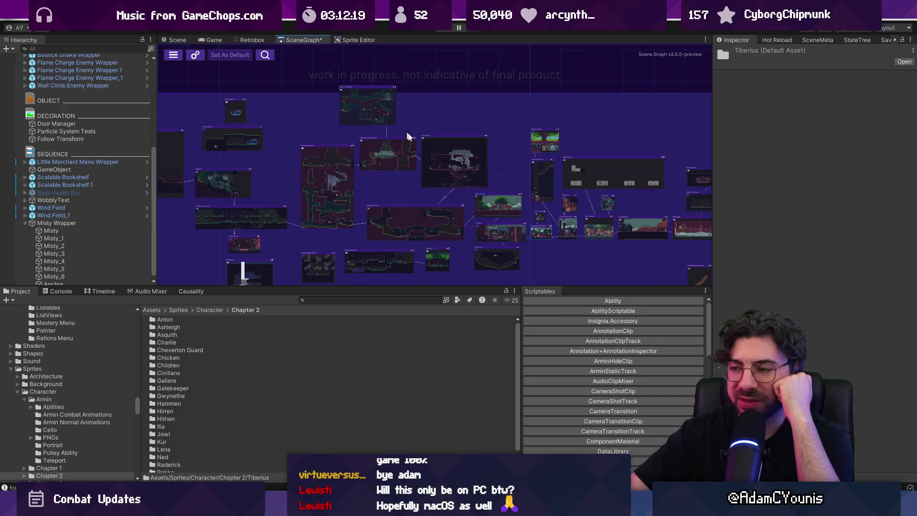
pyautogui.scroll(-2, 458, 160)
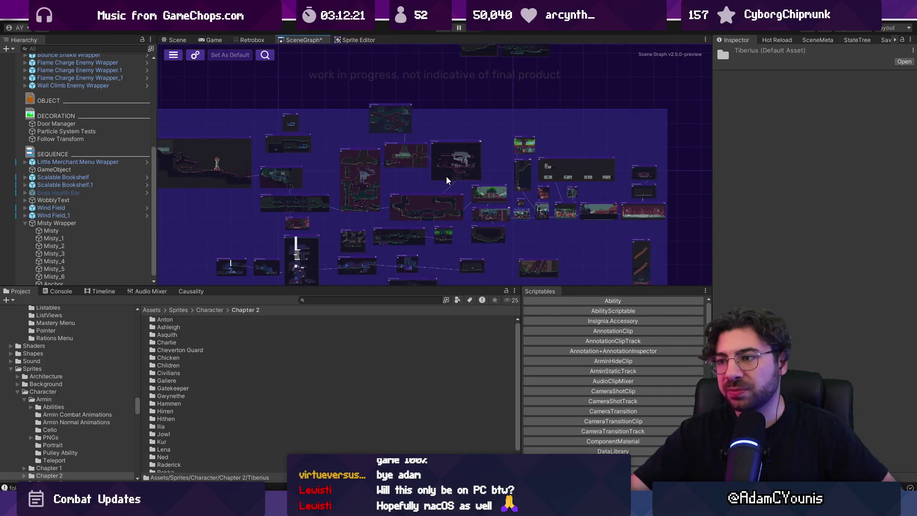
# Step: Open a smaller group of level nodes, enlarge the graph area, and zoom into one cluster's room thumbnails
pyautogui.doubleClick(425, 189)
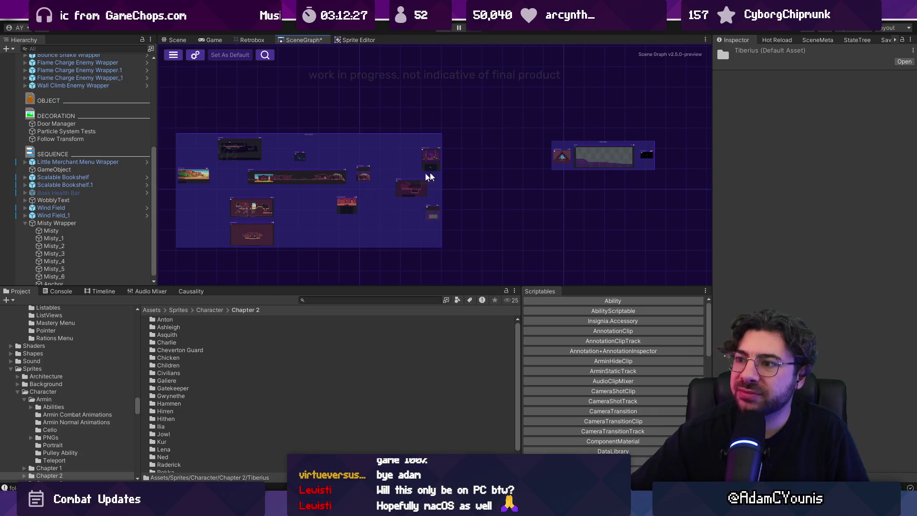
pyautogui.scroll(-3, 545, 184)
pyautogui.scroll(2, 414, 171)
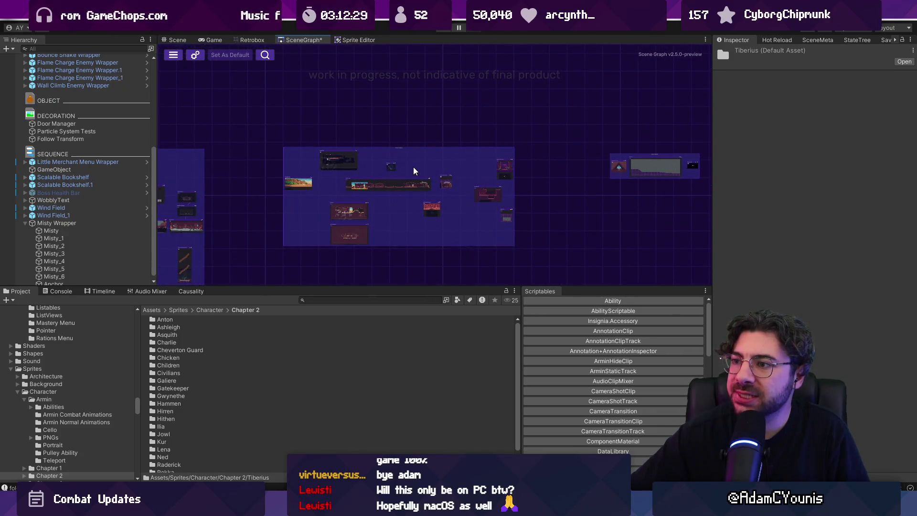
pyautogui.scroll(-2, 621, 180)
pyautogui.scroll(2, 475, 141)
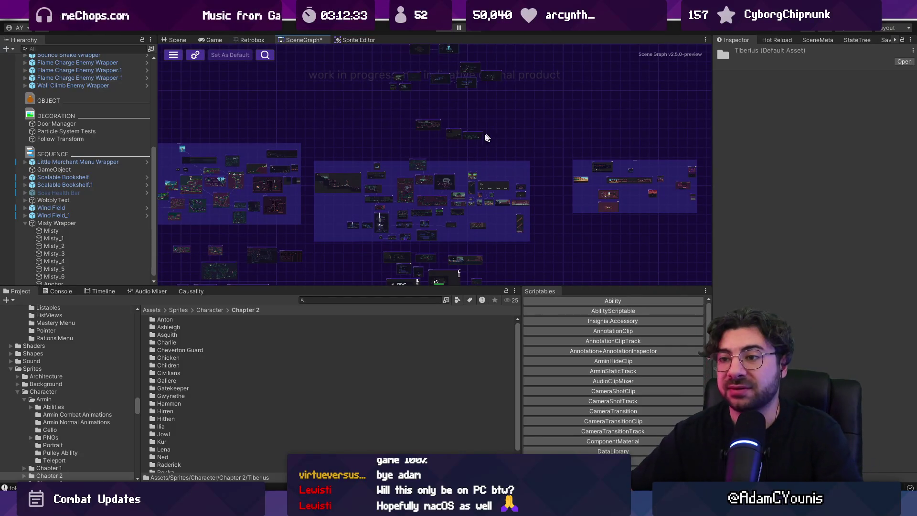
pyautogui.scroll(3, 318, 147)
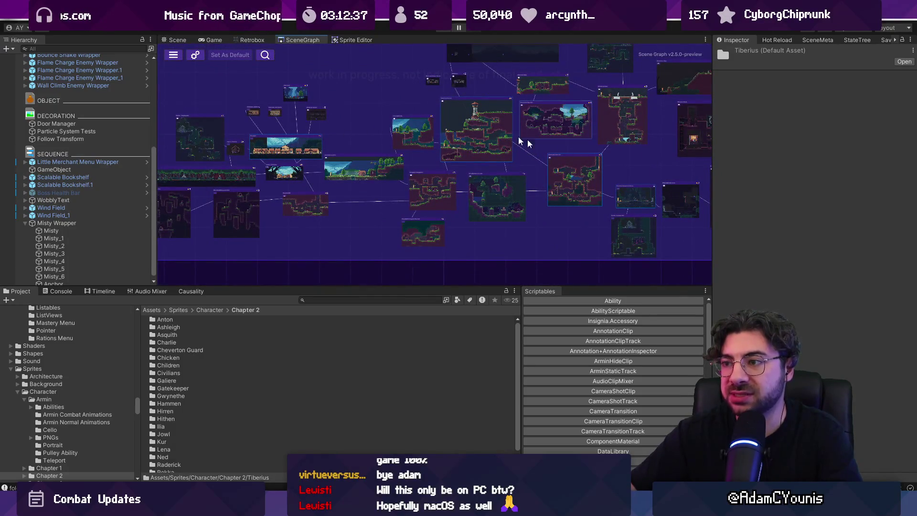
pyautogui.scroll(-3, 356, 205)
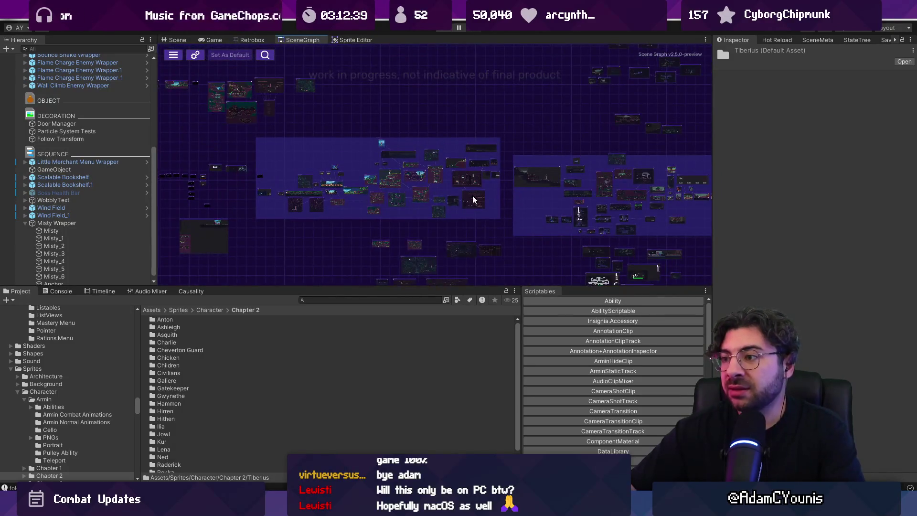
pyautogui.moveTo(474, 200); pyautogui.dragTo(261, 158)
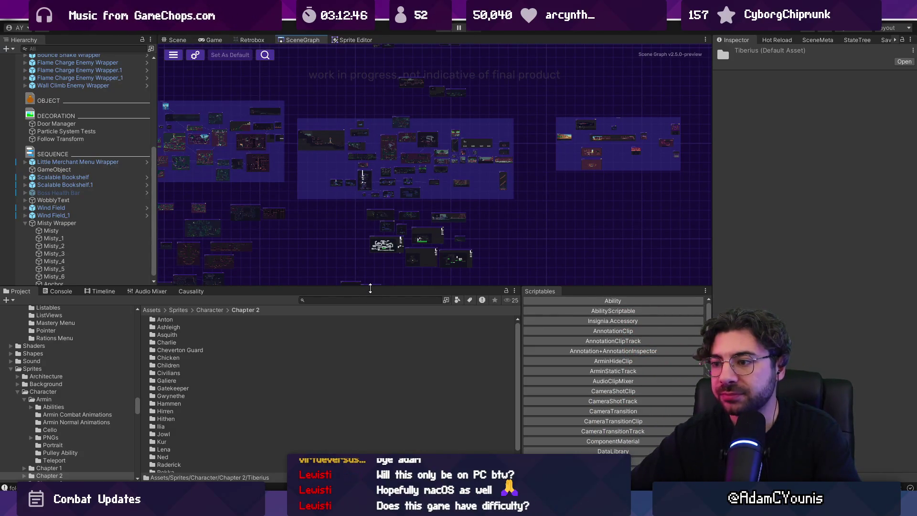
pyautogui.moveTo(371, 288); pyautogui.dragTo(372, 318)
pyautogui.moveTo(293, 229); pyautogui.dragTo(350, 257)
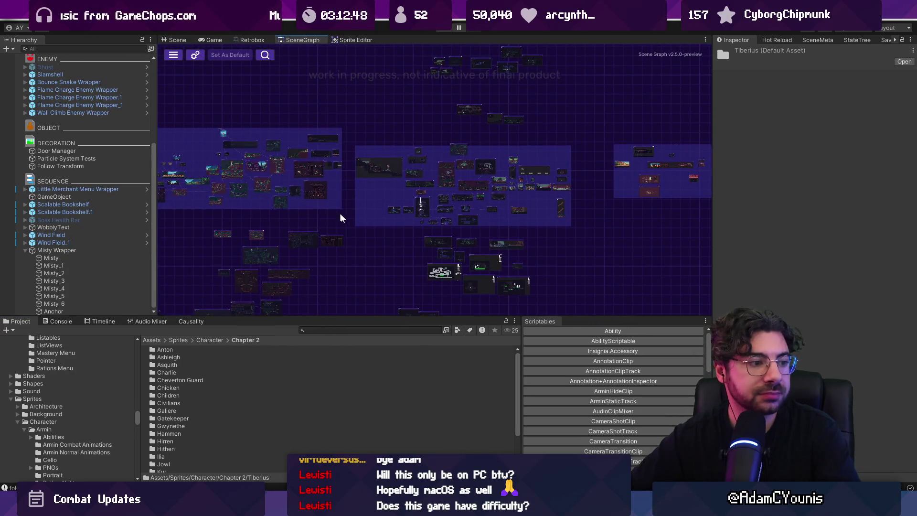
pyautogui.scroll(5, 392, 287)
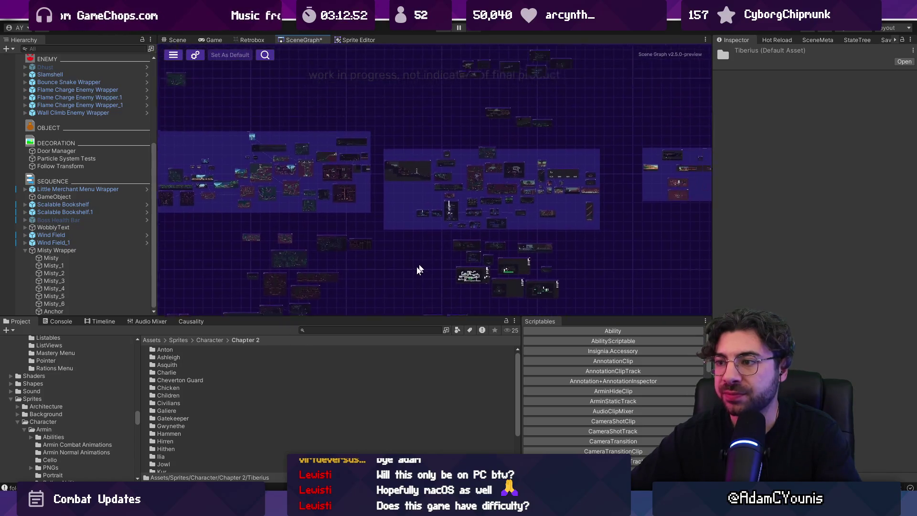
pyautogui.click(348, 152)
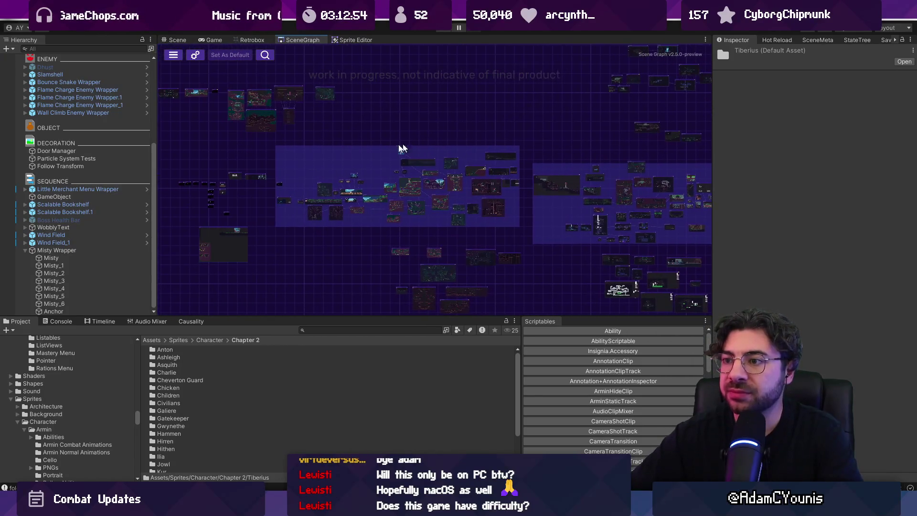
pyautogui.click(412, 164)
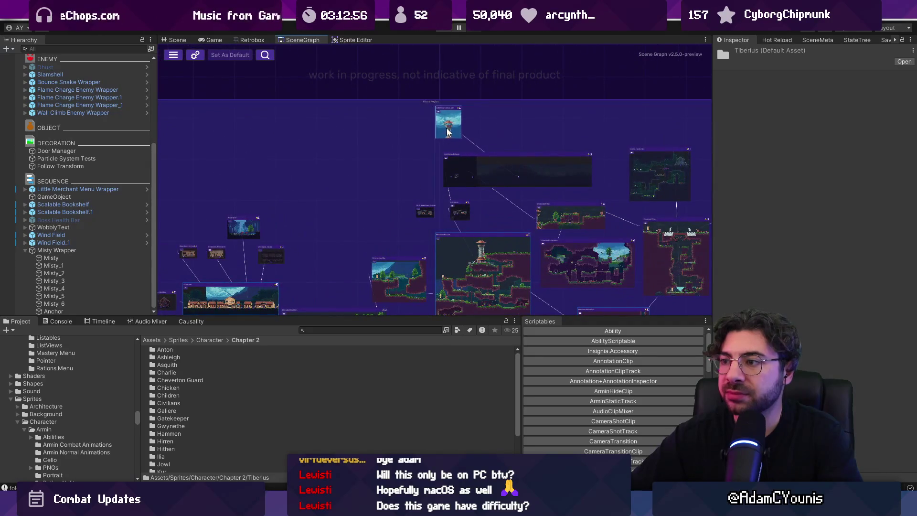
# Step: Move the Tiberius room node further left in the scene graph
pyautogui.moveTo(515, 138); pyautogui.dragTo(460, 138)
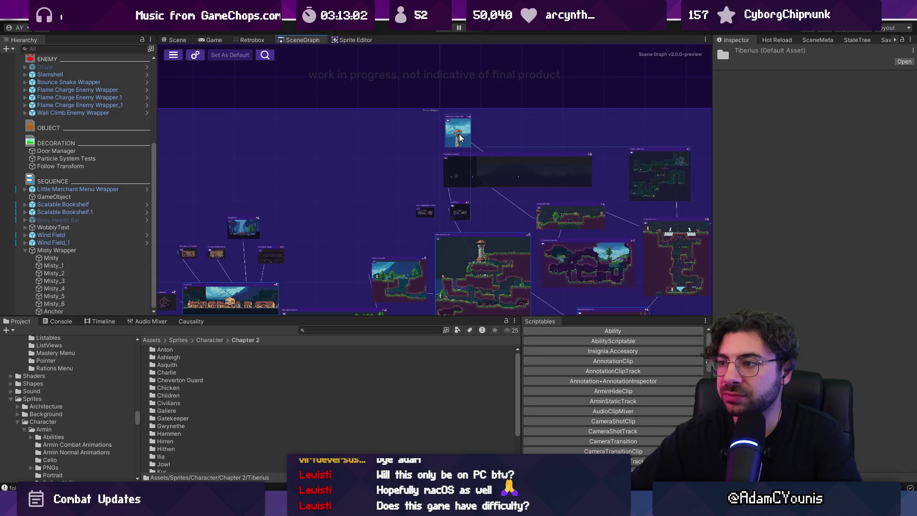
pyautogui.scroll(-5, 439, 141)
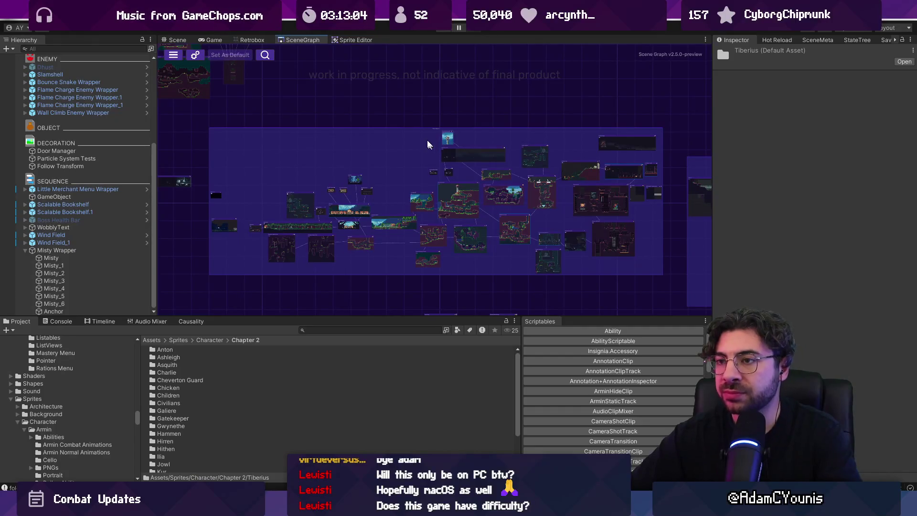
pyautogui.scroll(5, 341, 152)
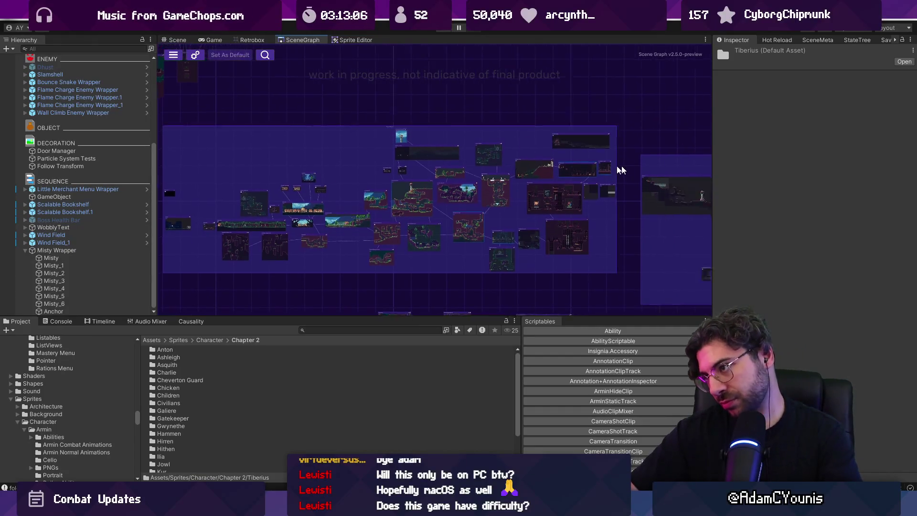
pyautogui.scroll(-3, 340, 153)
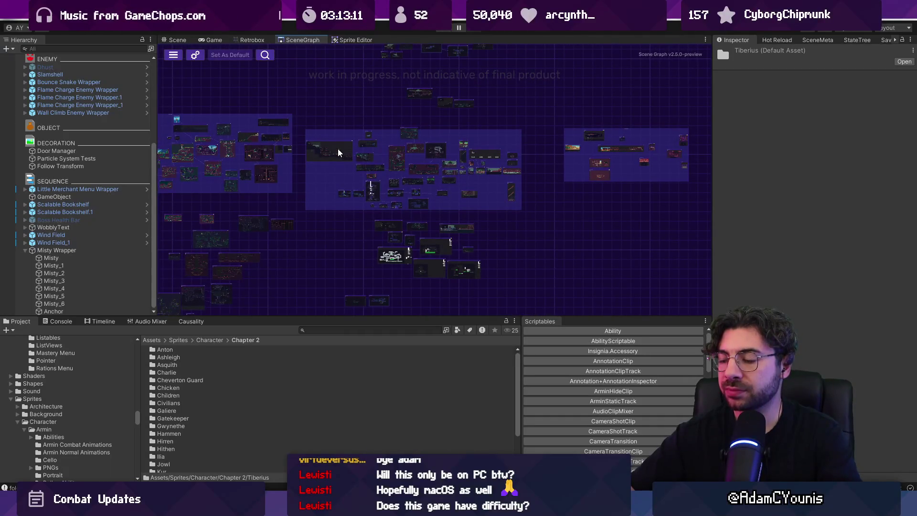
pyautogui.scroll(4, 245, 149)
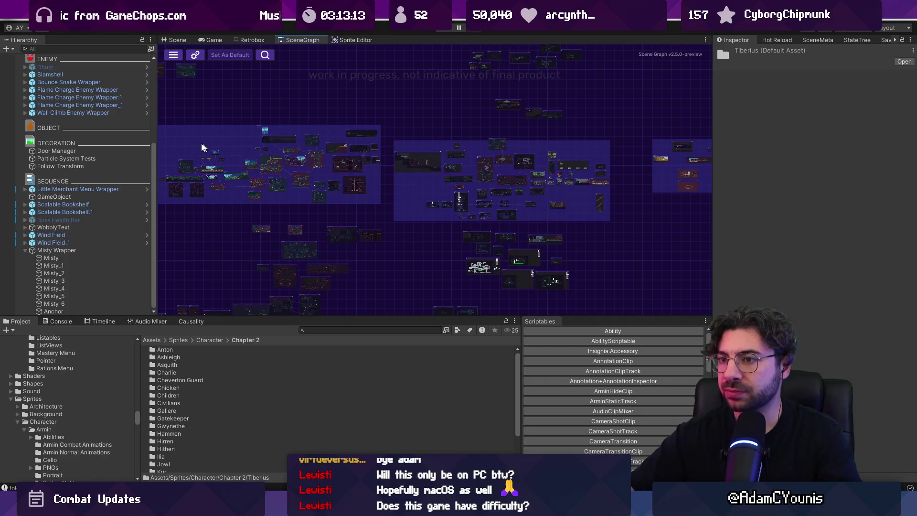
pyautogui.moveTo(247, 151); pyautogui.dragTo(408, 158)
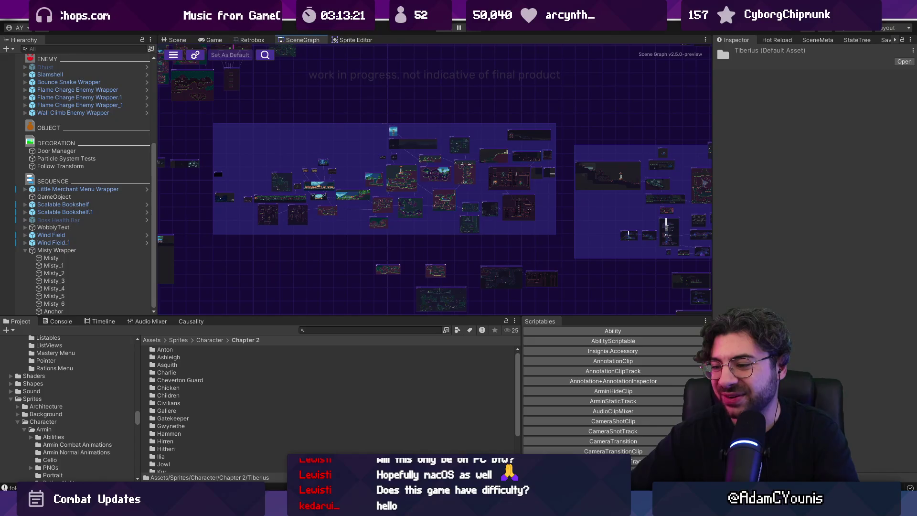
# Step: Switch to the browser and load Twitch's Software and Game Development directory
pyautogui.moveTo(420, 507)
pyautogui.click(429, 444)
pyautogui.hotkey('ctrl', 'l')
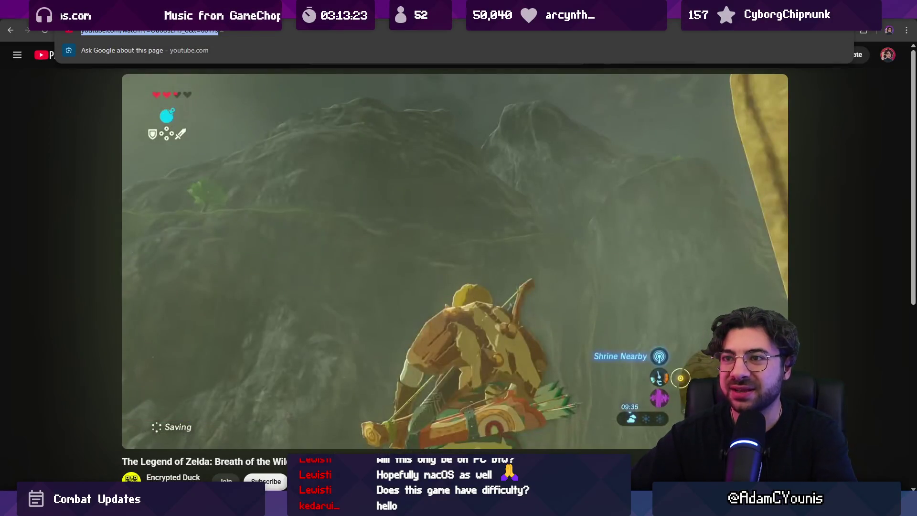
pyautogui.write('twitch')
pyautogui.press('Return')
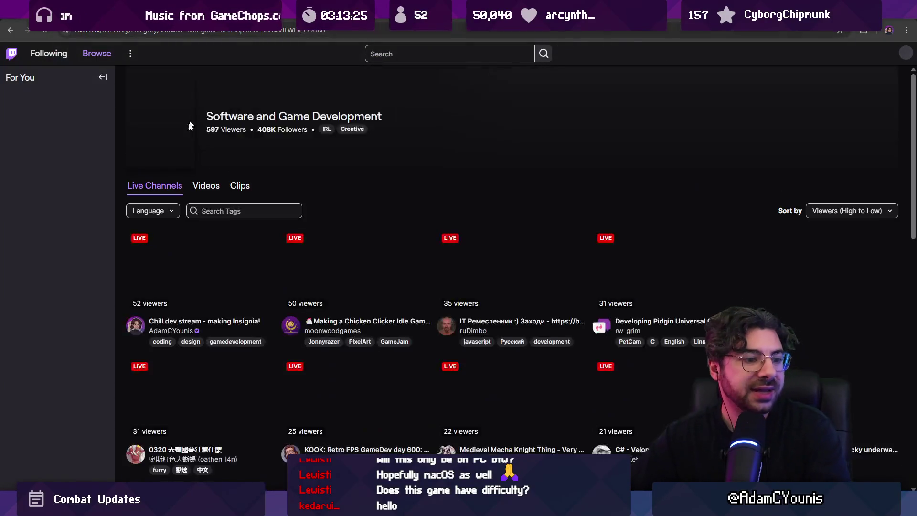
pyautogui.scroll(-2, 306, 203)
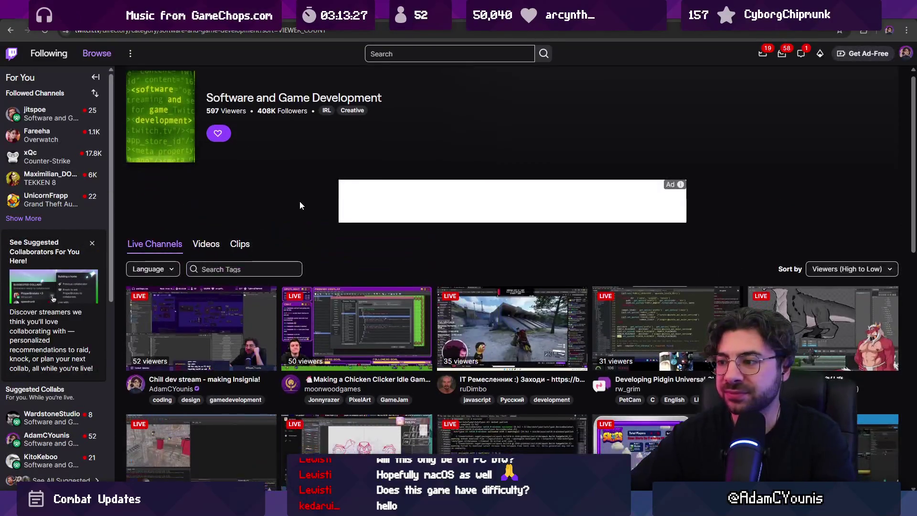